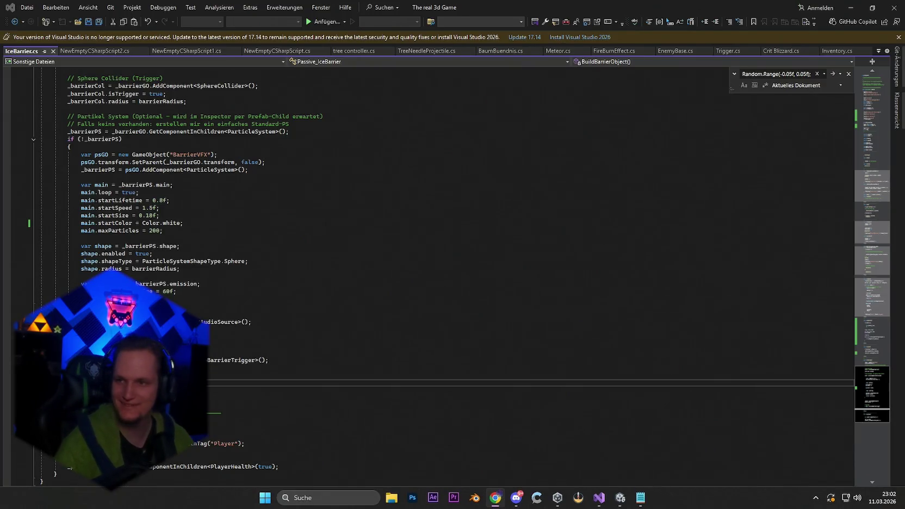
Step: Search the IceBarrier code for the OnTriggerEnter handler and look over Trigger.cs
left_click(630, 374)
key("ctrl+f")
key("ctrl+v")
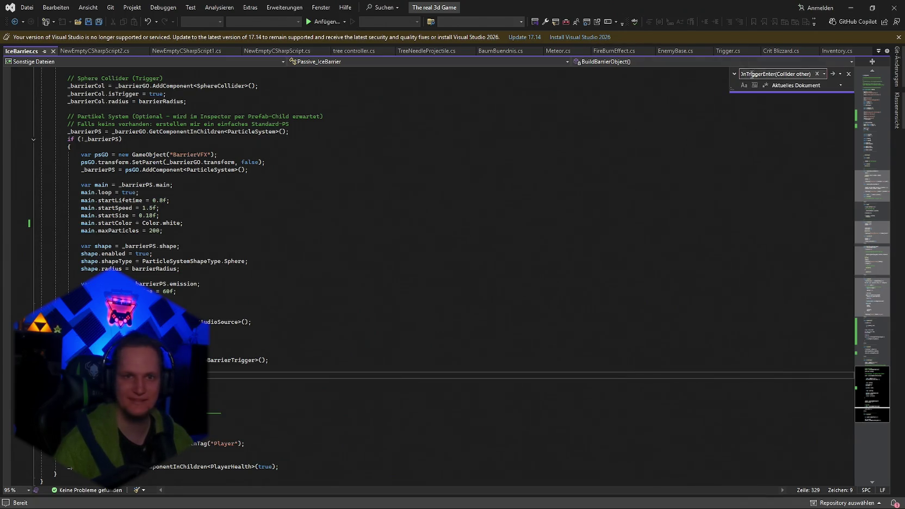
left_click(735, 50)
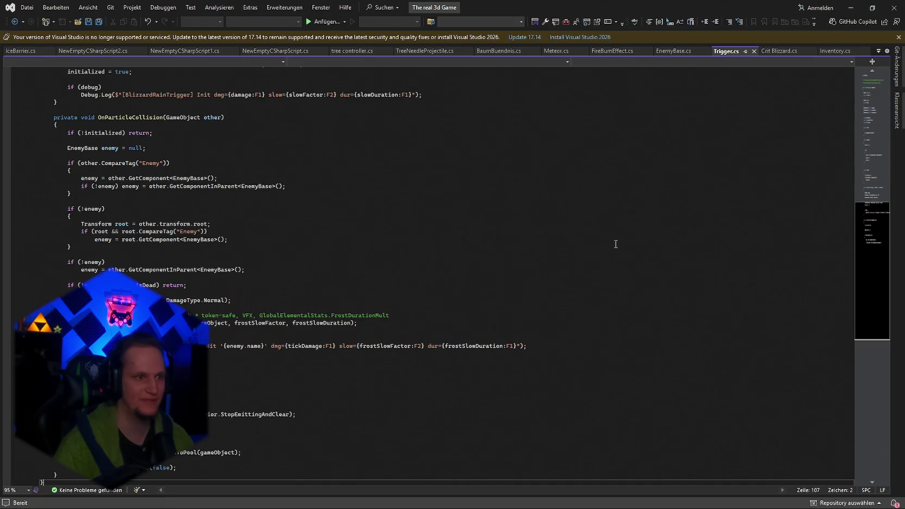
left_click(869, 153)
left_click(573, 282)
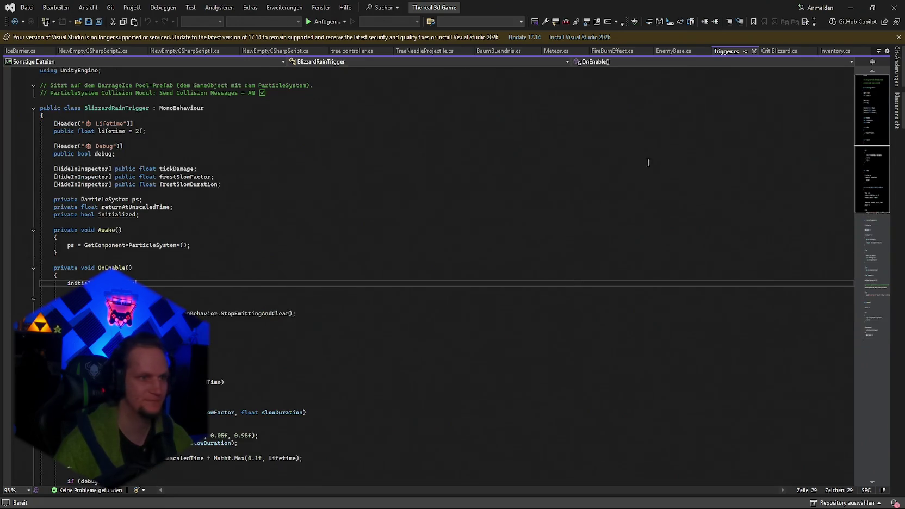
left_click(851, 8)
Step: Replace Trigger.cs's OnTriggerEnter method with the pasted enemy-filter version and save
double_click(451, 441)
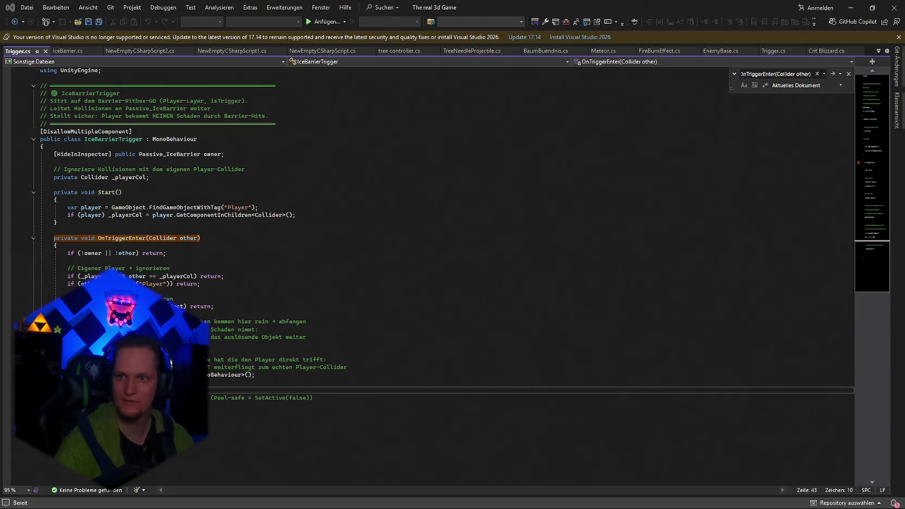
left_click(115, 246)
mouse_move(52, 237)
left_mouse_down()
mouse_move(163, 246)
mouse_move(185, 400)
left_mouse_up()
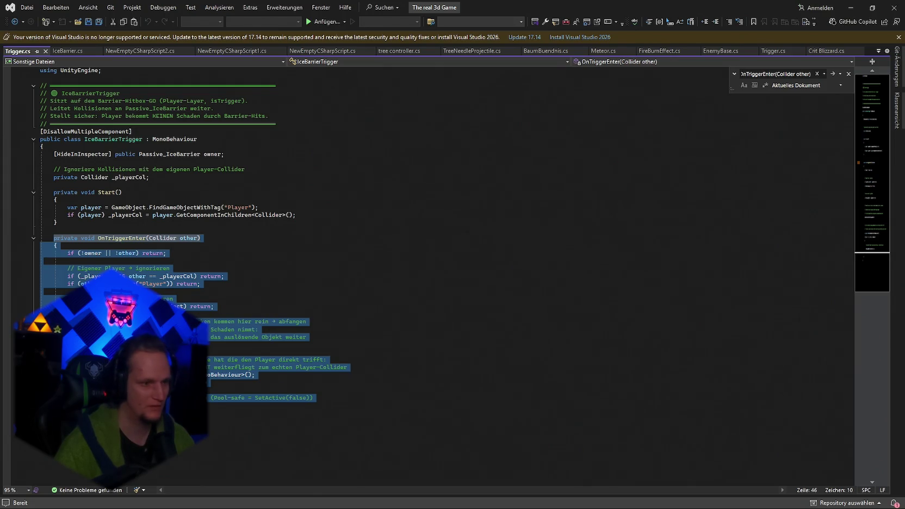
key("ctrl+v")
key("ctrl+s")
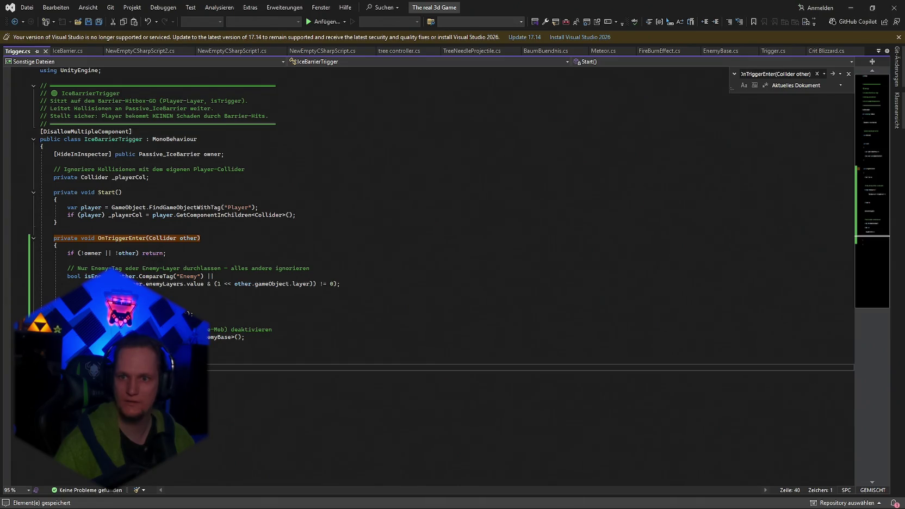
Step: Compare the original and enemy-only handlers via undo/redo, then paste the enemy-only code again
key("ctrl+z")
key("ctrl+z")
left_click(399, 407)
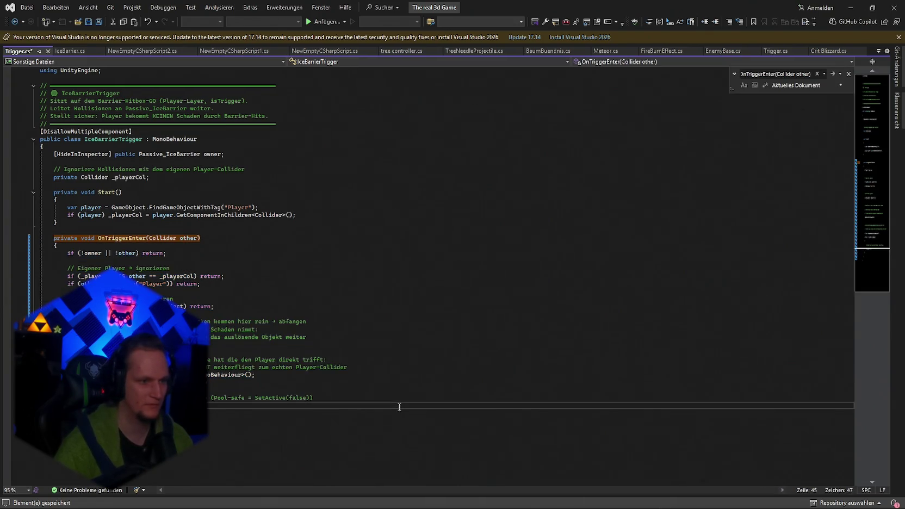
key("ctrl+y")
key("ctrl+y")
key("ctrl+s")
key("ctrl+z")
key("ctrl+z")
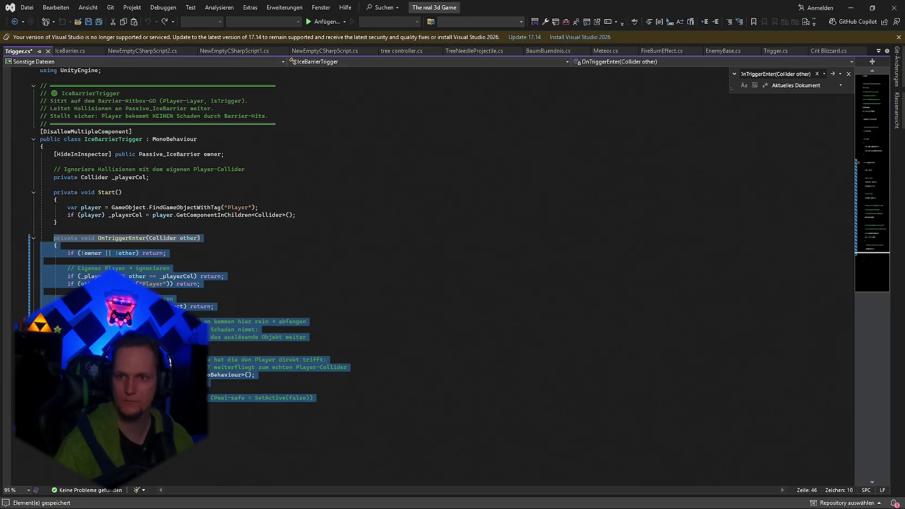
mouse_move(71, 413)
left_mouse_down()
mouse_move(65, 256)
mouse_move(54, 238)
left_mouse_up()
key("ctrl+v")
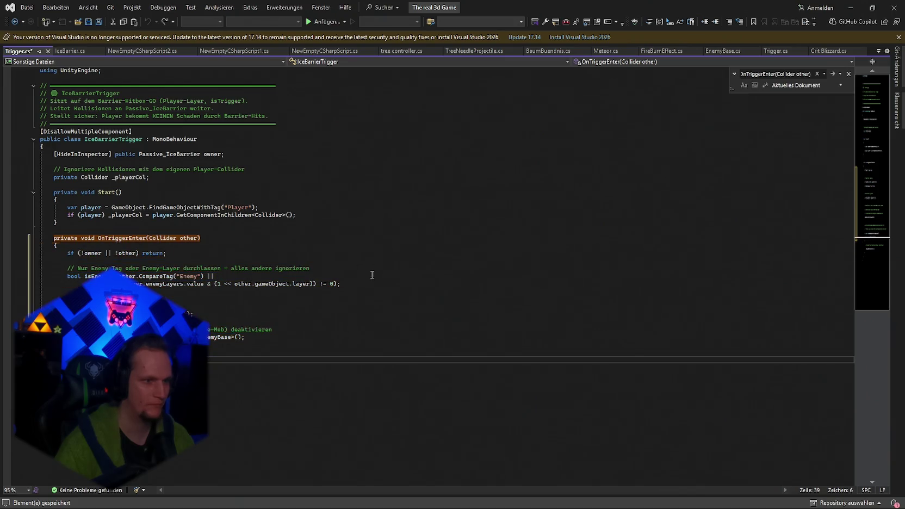
left_click(851, 7)
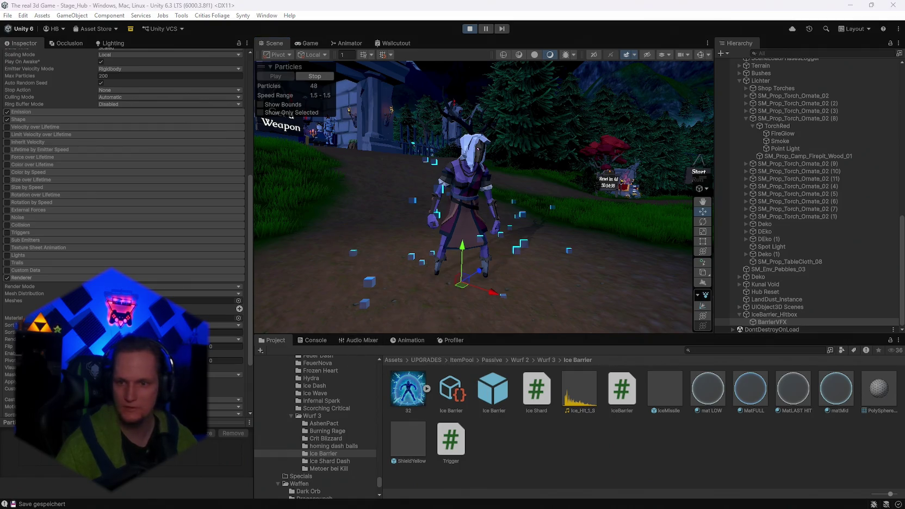
mouse_move(577, 506)
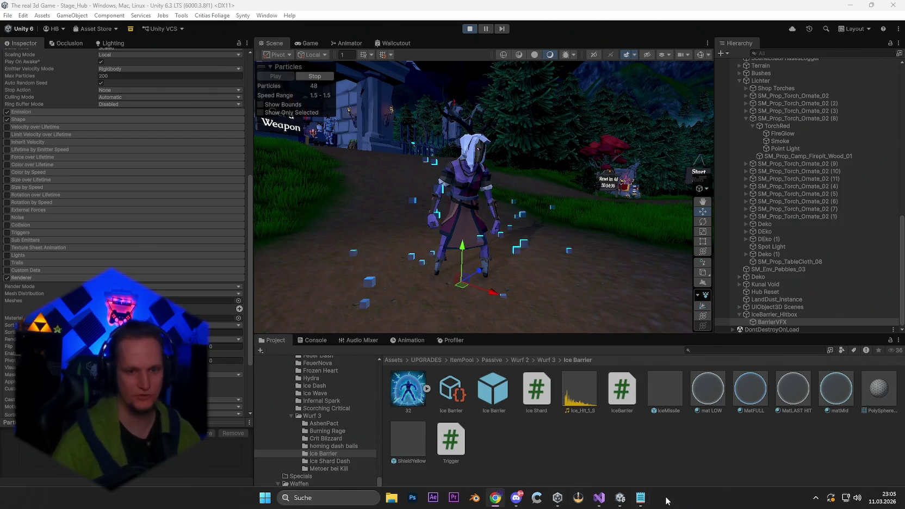
left_click(599, 499)
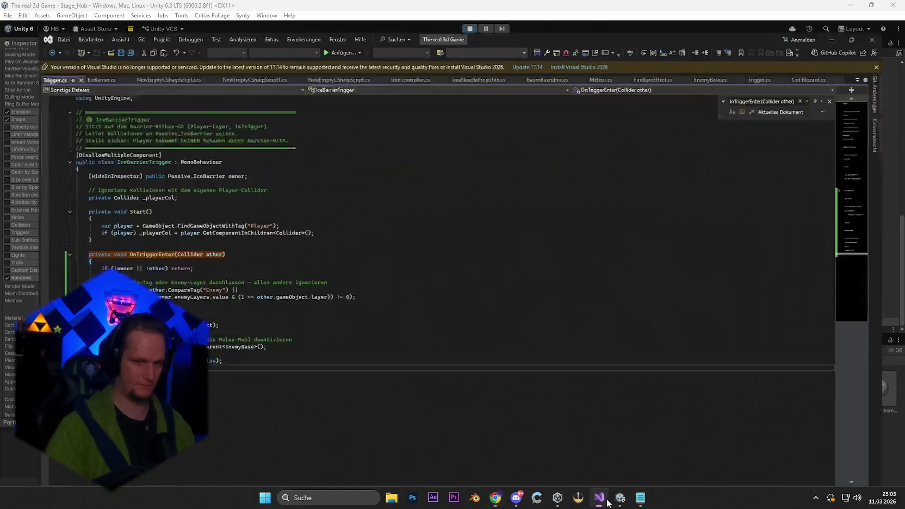
left_click(75, 51)
key("ctrl+a")
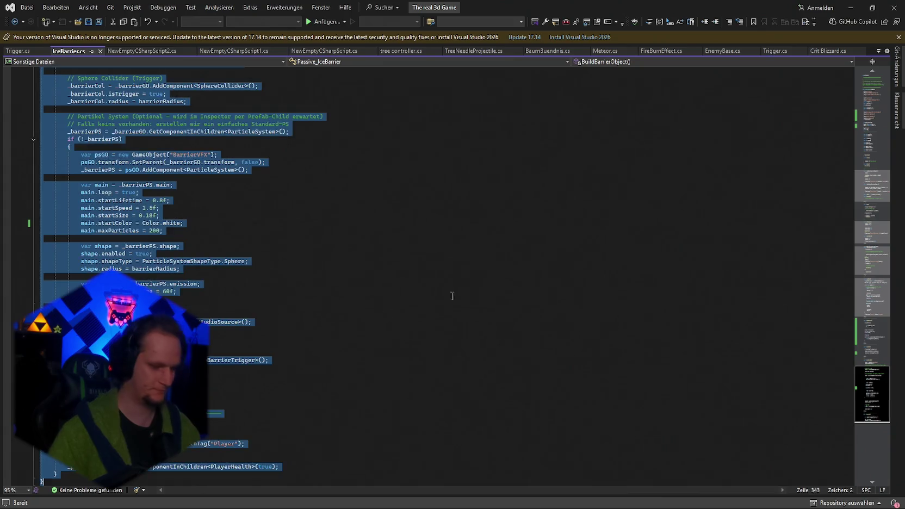
left_click(520, 274)
left_click(851, 8)
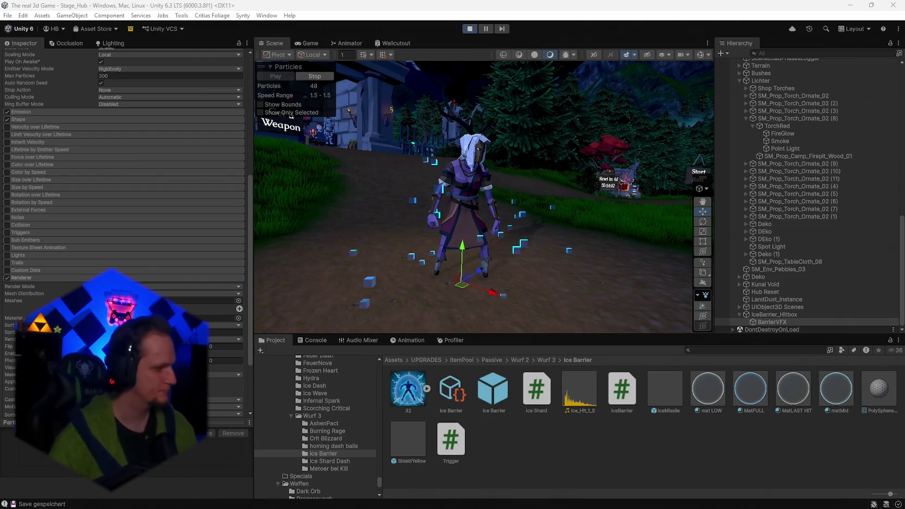
Step: Stop play mode and inspect the Ice Barrier, IceMissile and ShieldYellow prefabs
left_click(468, 29)
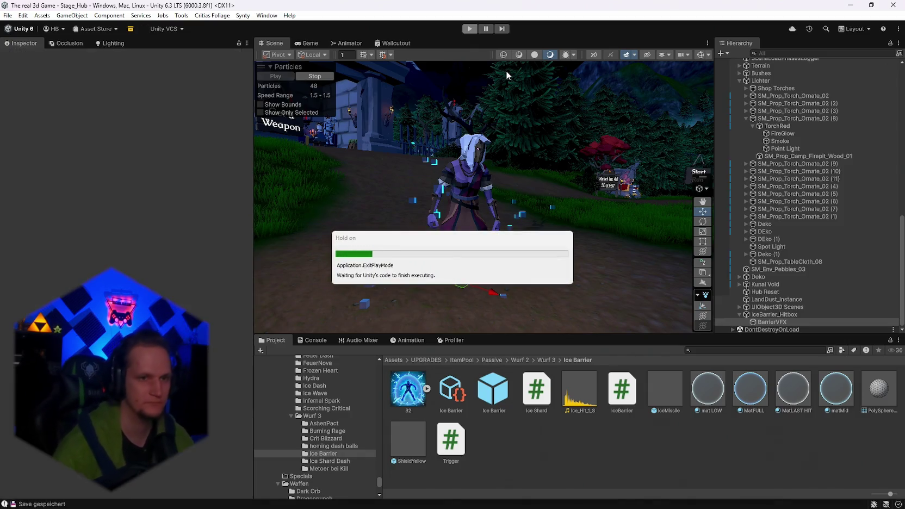
left_click(502, 386)
left_click(651, 396)
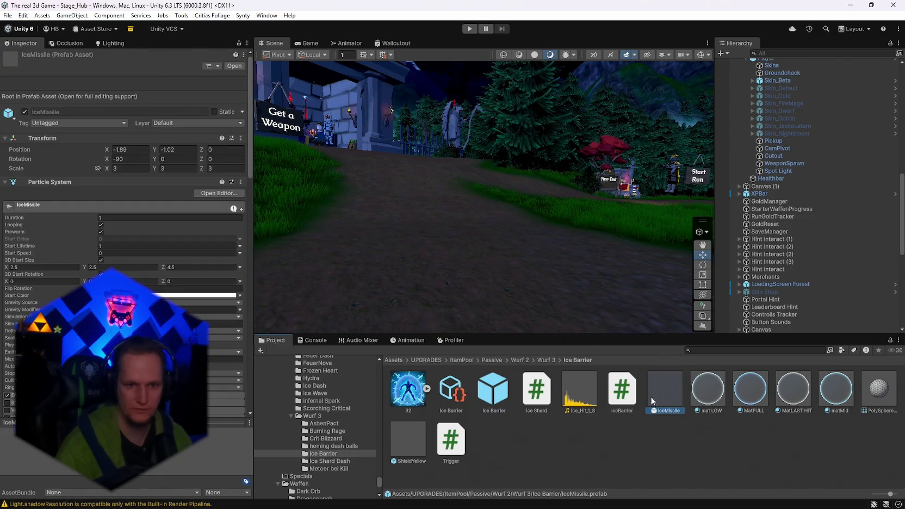
left_click(416, 435)
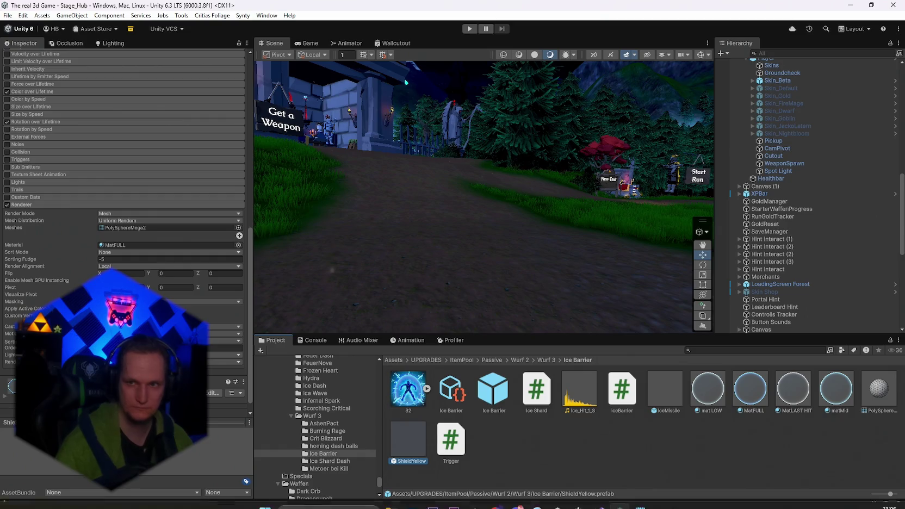
left_click(599, 498)
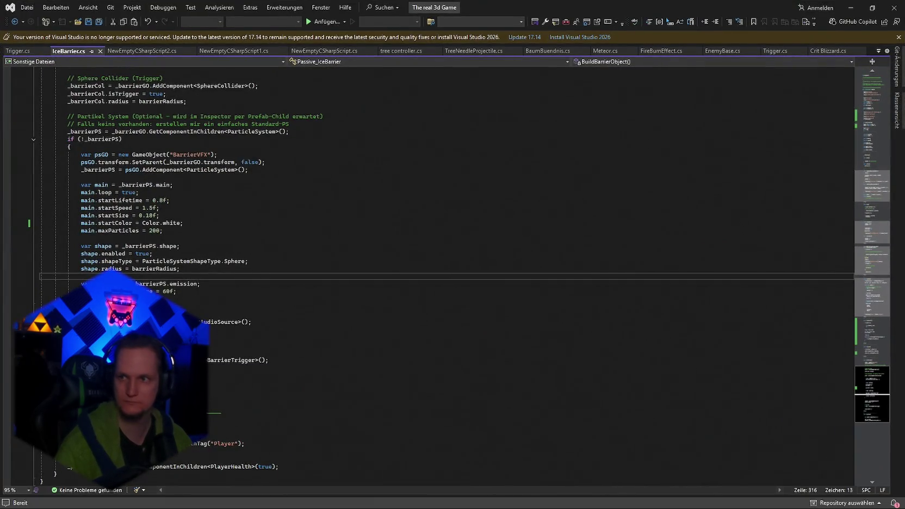
Step: Overwrite the '#region Partikel Material' code with the new UpdateBarrierColor version and save IceBarrier.cs
key("ctrl+f")
key("Return")
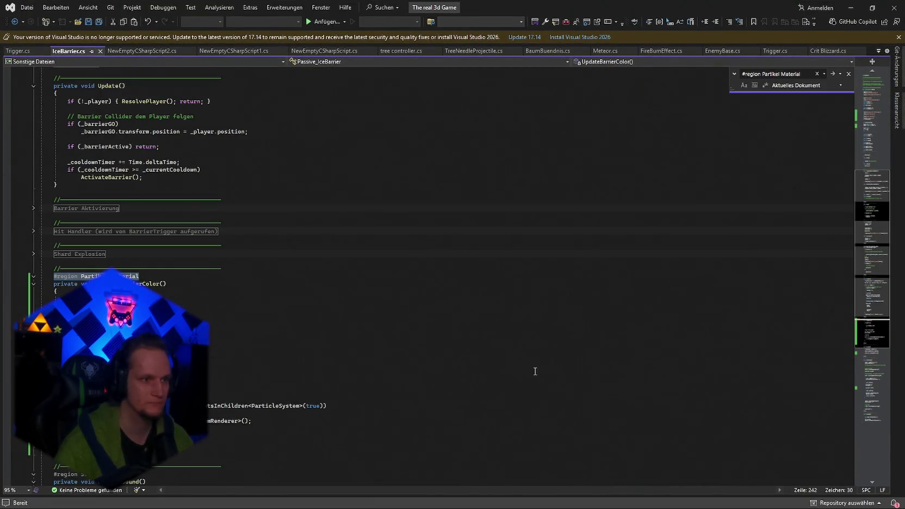
left_click(282, 270)
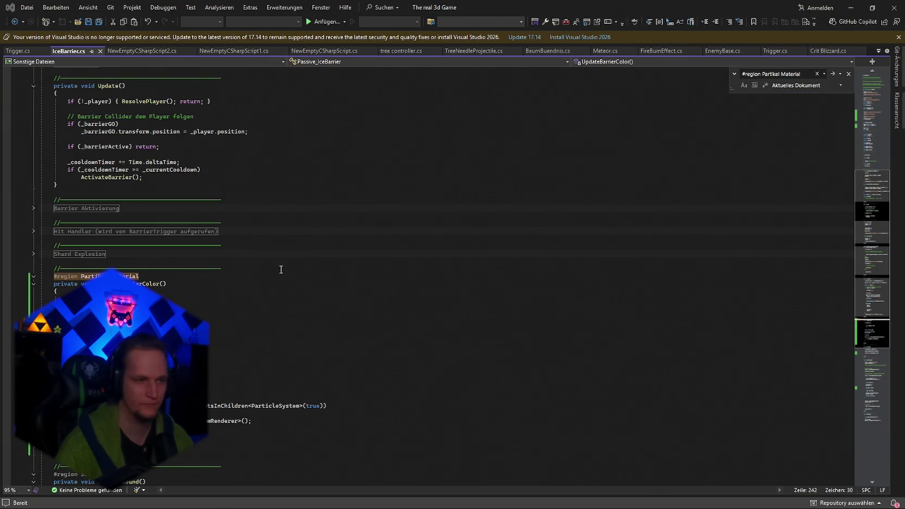
mouse_move(54, 275)
left_mouse_down()
mouse_move(326, 405)
mouse_move(255, 421)
left_mouse_up()
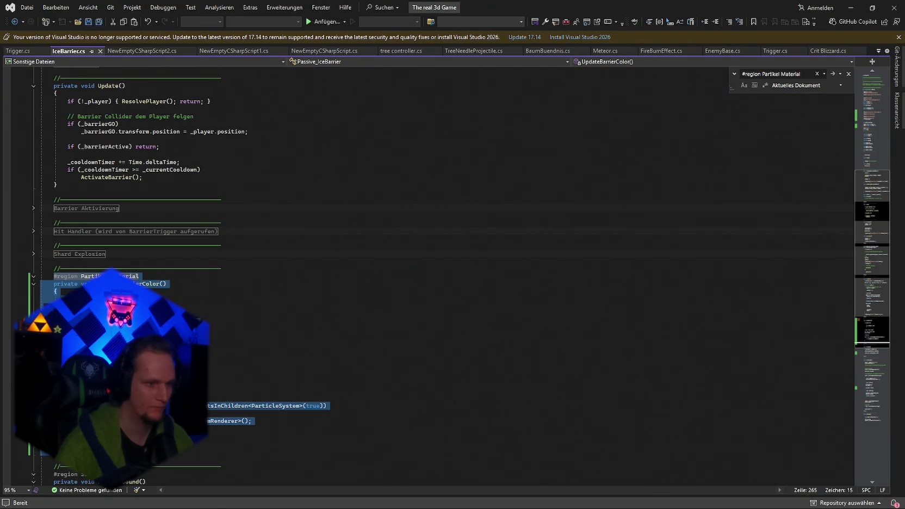
key("ctrl+v")
key("ctrl+s")
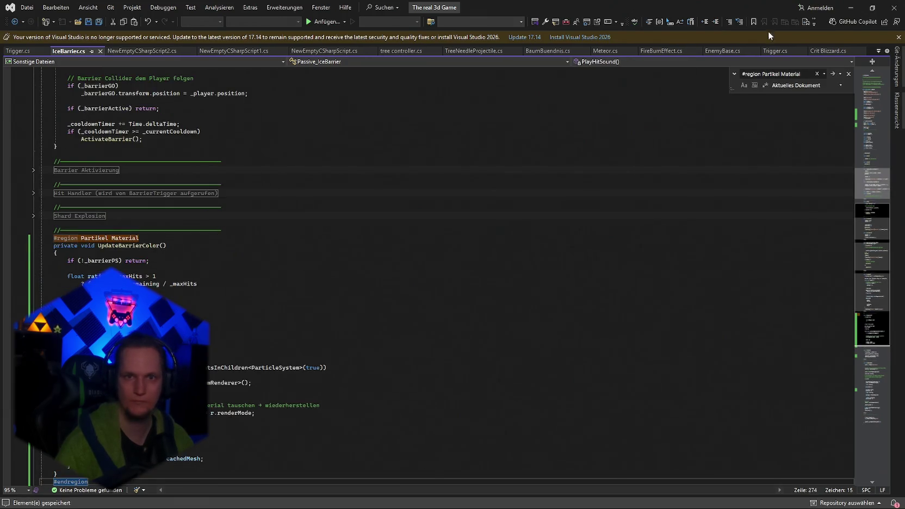
left_click(851, 7)
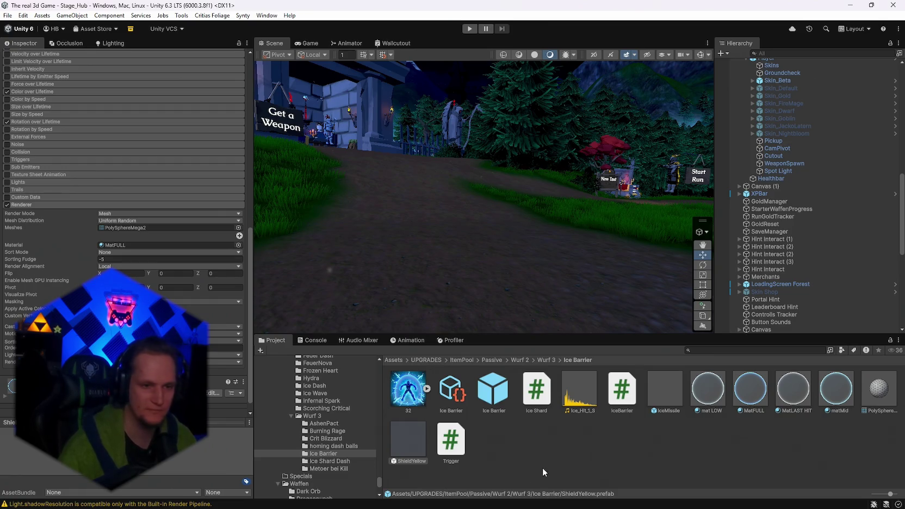
Step: Clear the Console messages
left_click(302, 340)
left_click(263, 350)
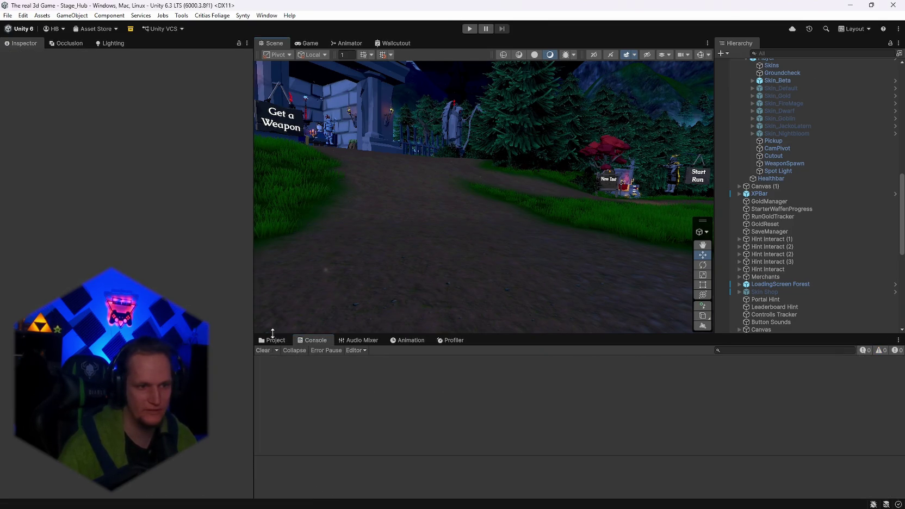
left_click(272, 340)
Step: Assign the 32 image as the Ice Barrier upgrade's Icon and enter play mode
left_click(452, 392)
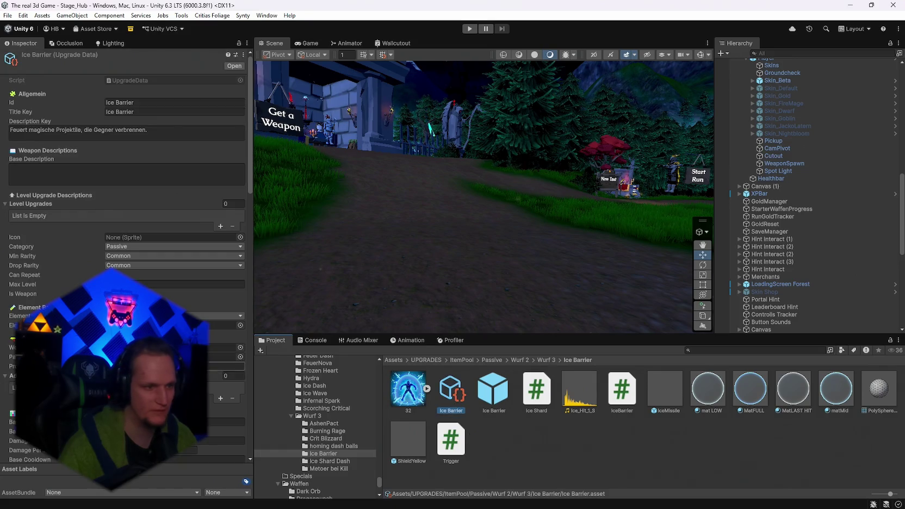
scroll(144, 278, "down", 3)
scroll(144, 279, "up", 2)
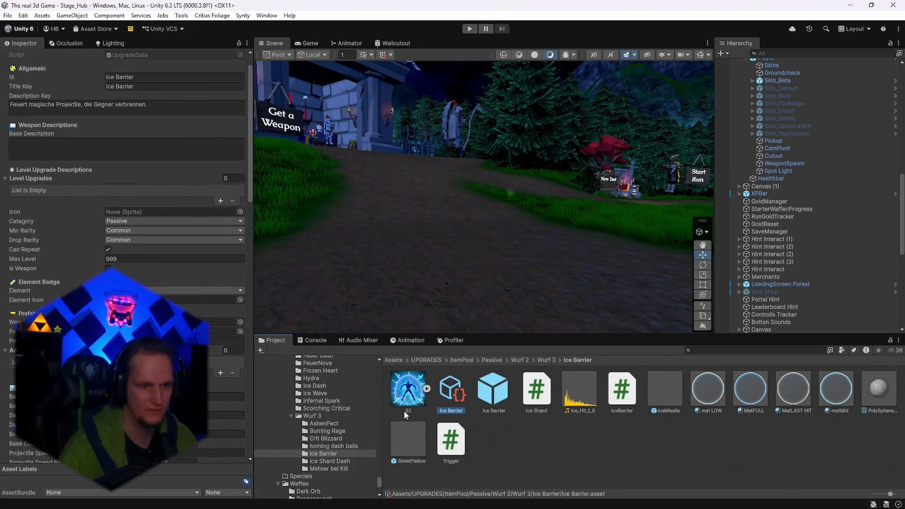
left_click_drag(408, 388, 175, 212)
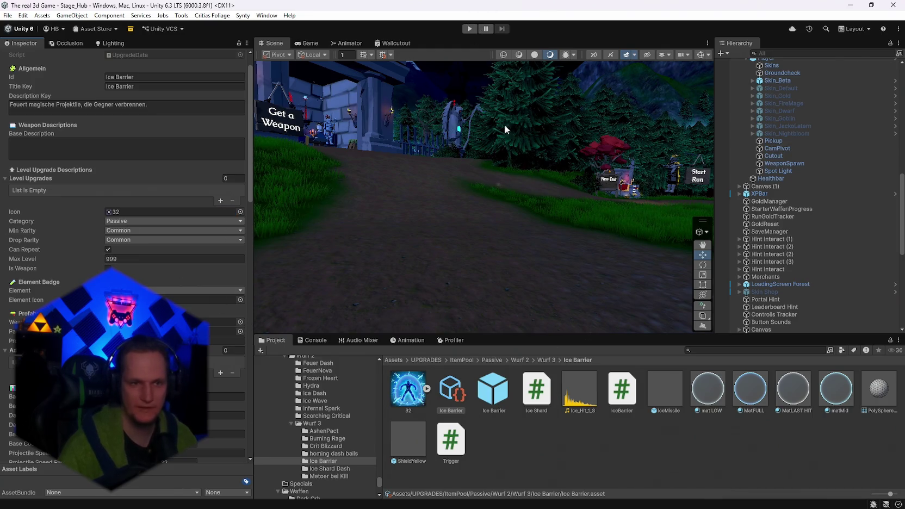
left_click(465, 29)
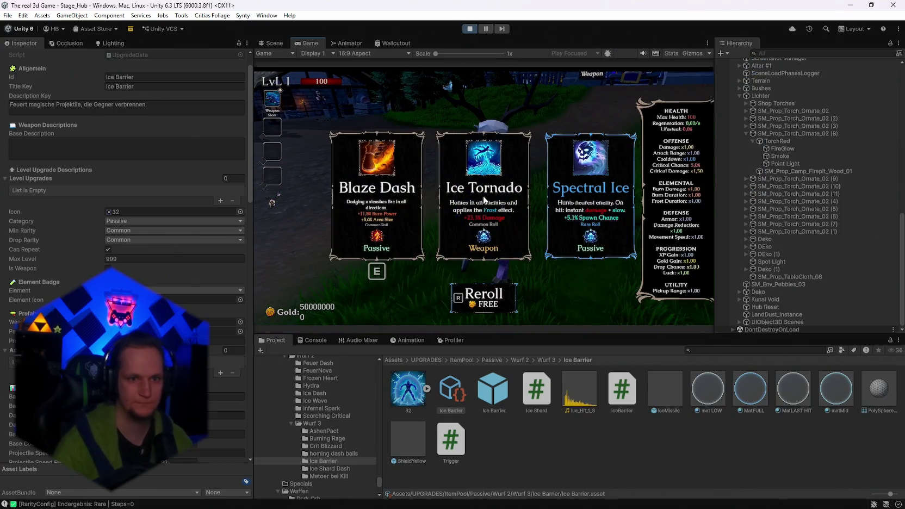
Step: Reroll the upgrade offers, pick the Ice Barrier card, walk into the village, and pause
key("e")
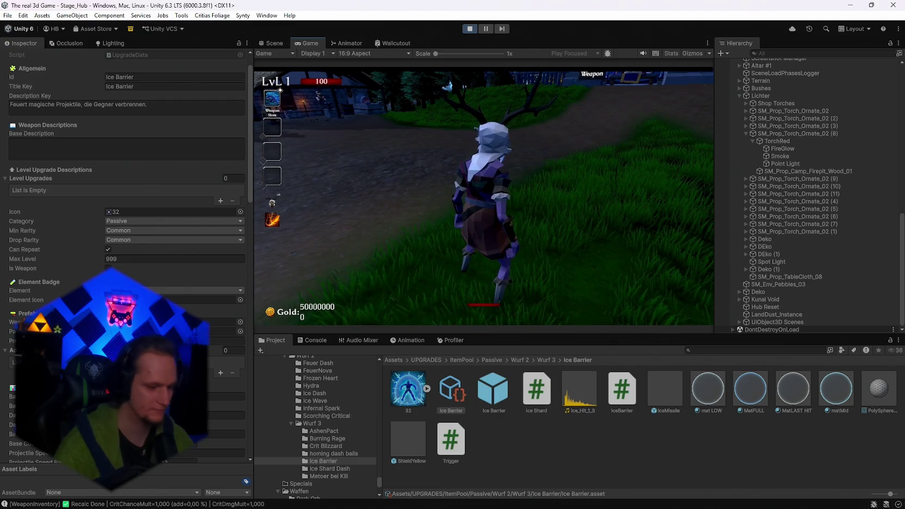
key("r")
key("r")
key("r")
key("r")
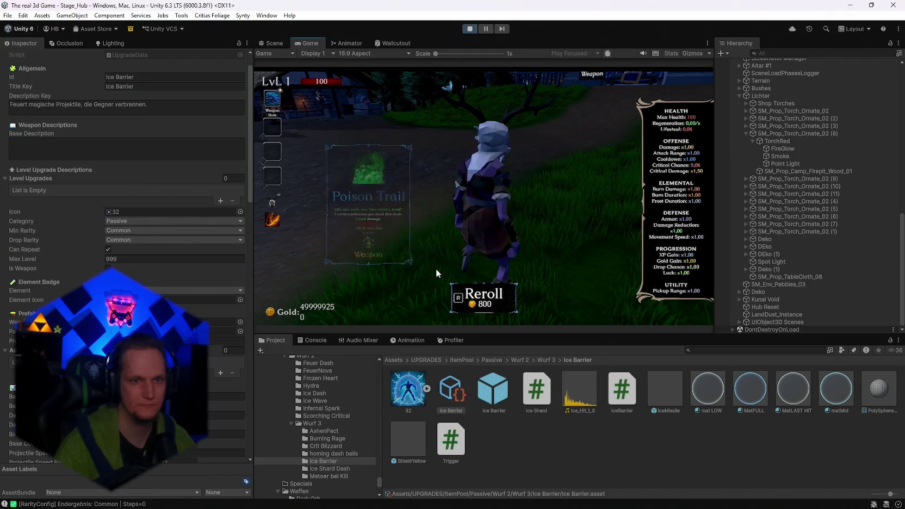
left_click(471, 190)
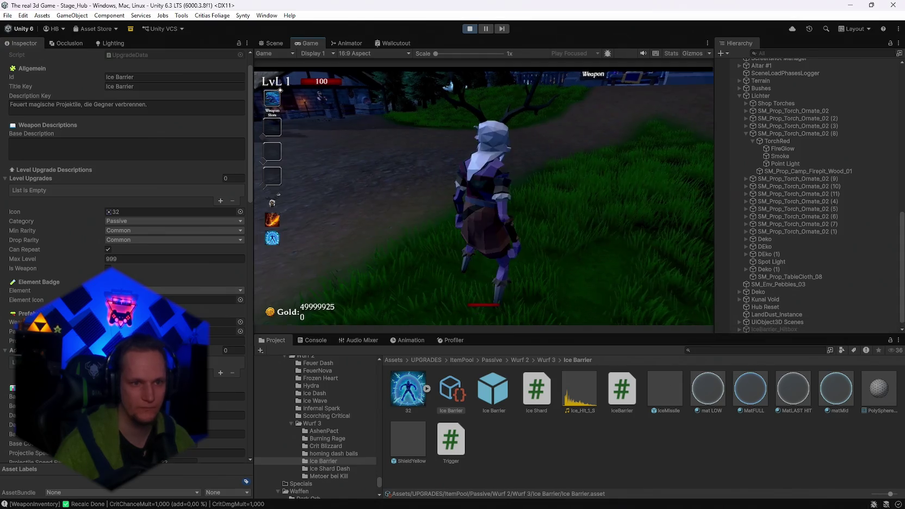
key("w")
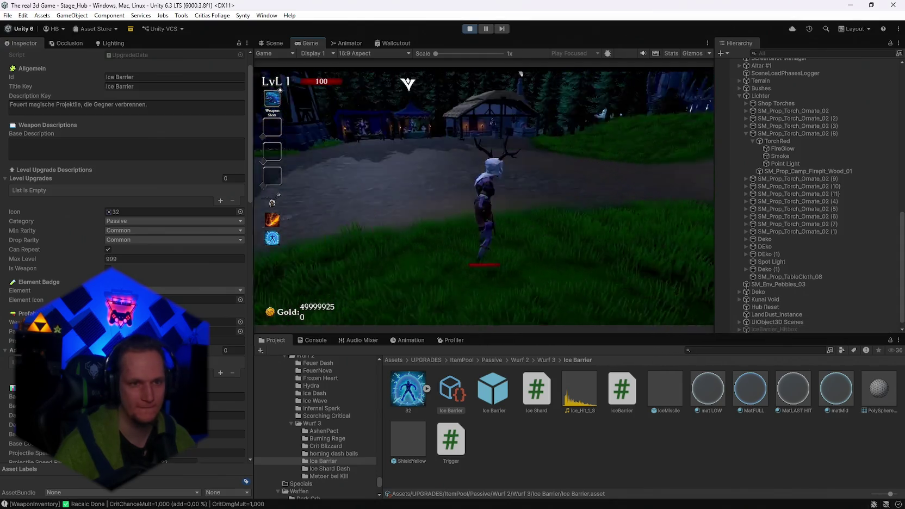
key("s")
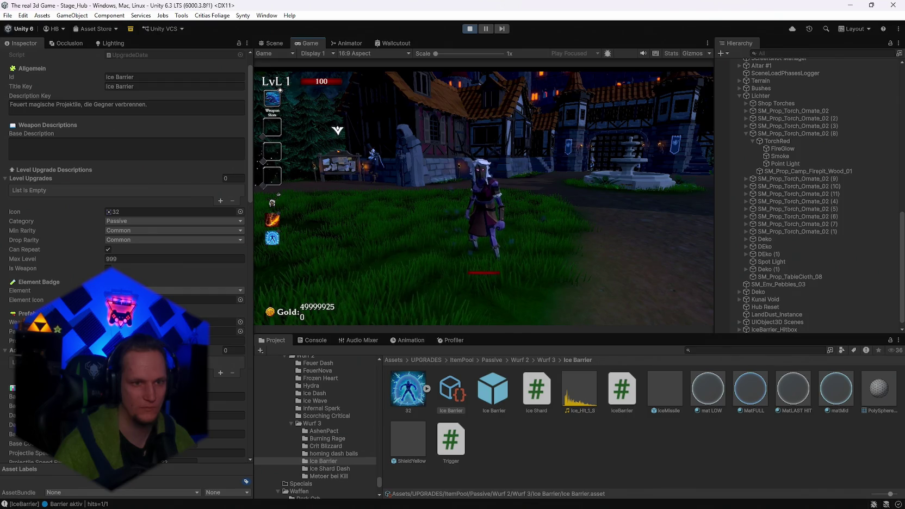
key("Escape")
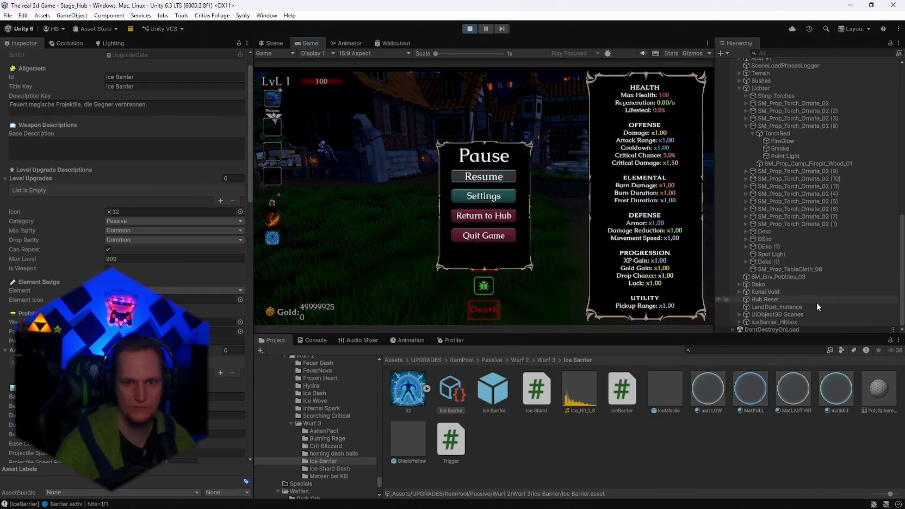
Step: Set BarrierVFX's Renderer Render Mode to Mesh using the PolySphereMega2 mesh
left_click(740, 322)
left_click(768, 329)
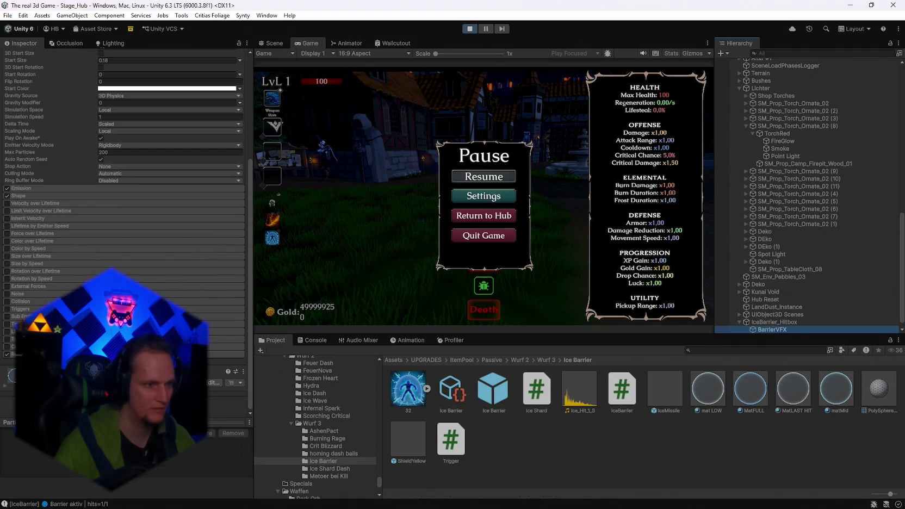
scroll(126, 217, "down", 4)
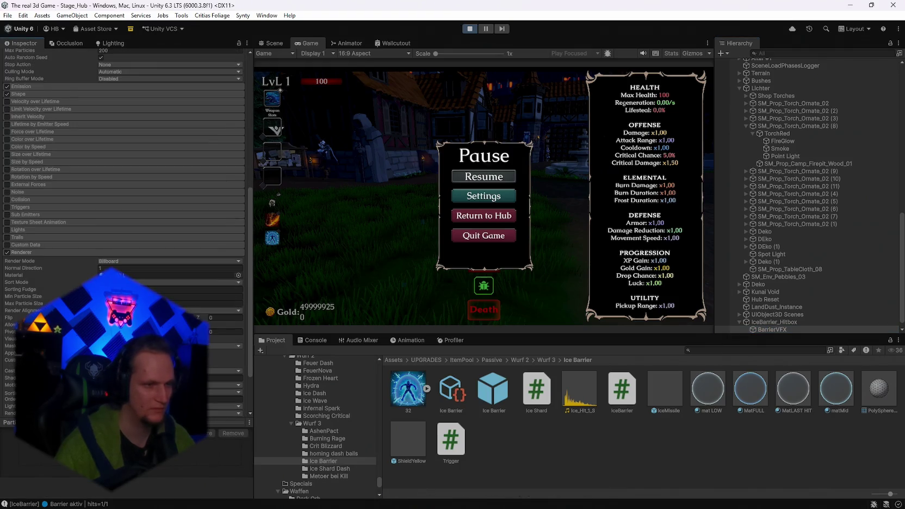
scroll(41, 267, "down", 2)
key("super+shift+s")
mouse_move(3, 194)
left_mouse_down()
mouse_move(93, 264)
mouse_move(253, 430)
left_mouse_up()
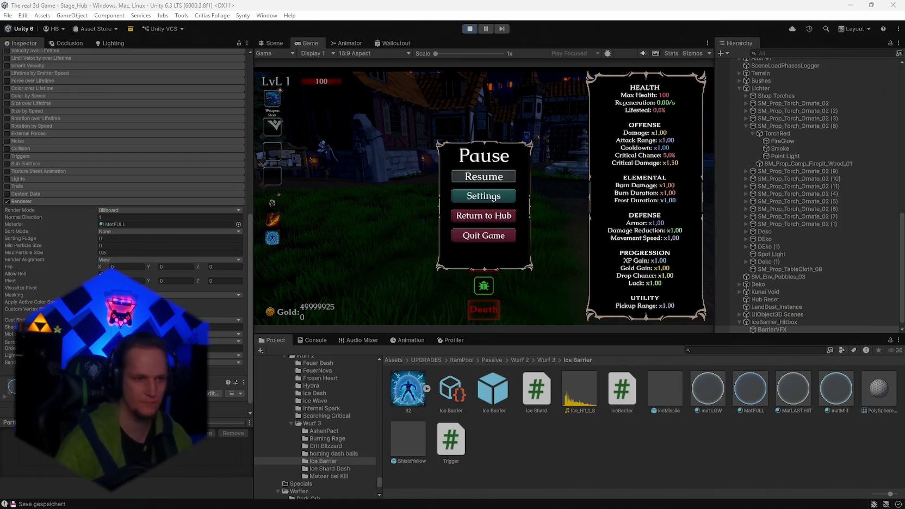
left_click(114, 211)
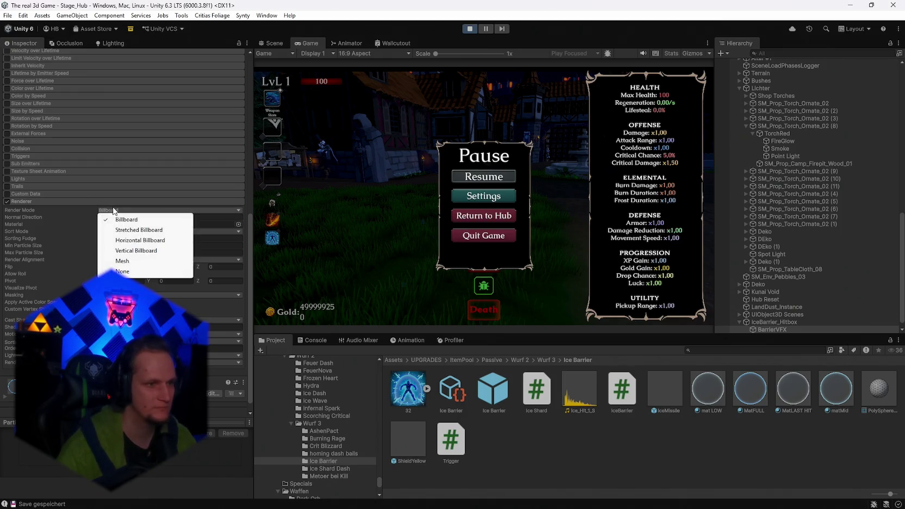
left_click(122, 261)
mouse_move(850, 403)
left_mouse_down()
mouse_move(174, 212)
mouse_move(175, 225)
mouse_move(239, 225)
left_mouse_up()
Step: Resume the game to check the mesh barrier, locate the MatFULL material, then stop play mode
left_click(489, 176)
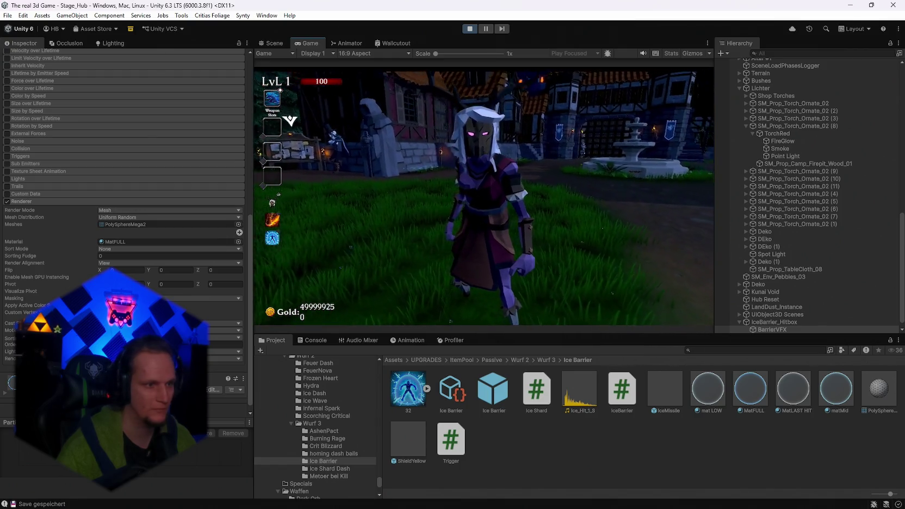
key("Escape")
scroll(125, 258, "up", 2)
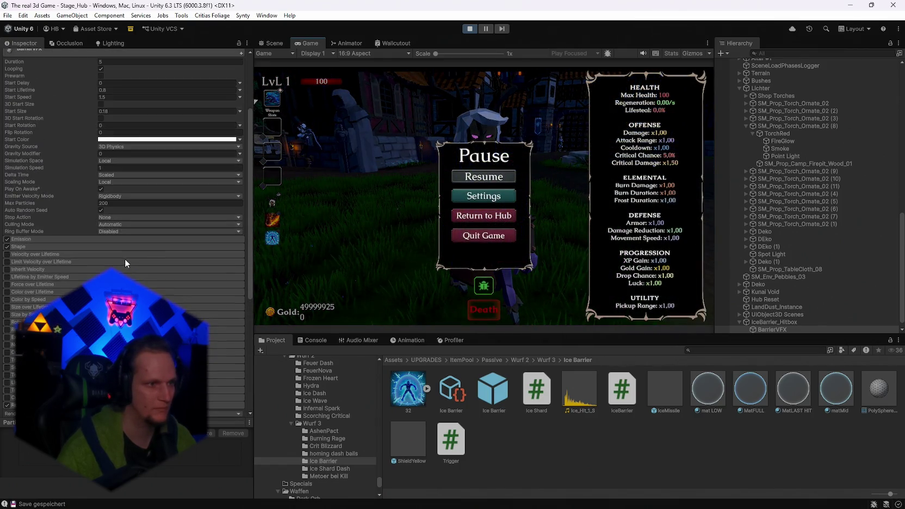
left_click(121, 267)
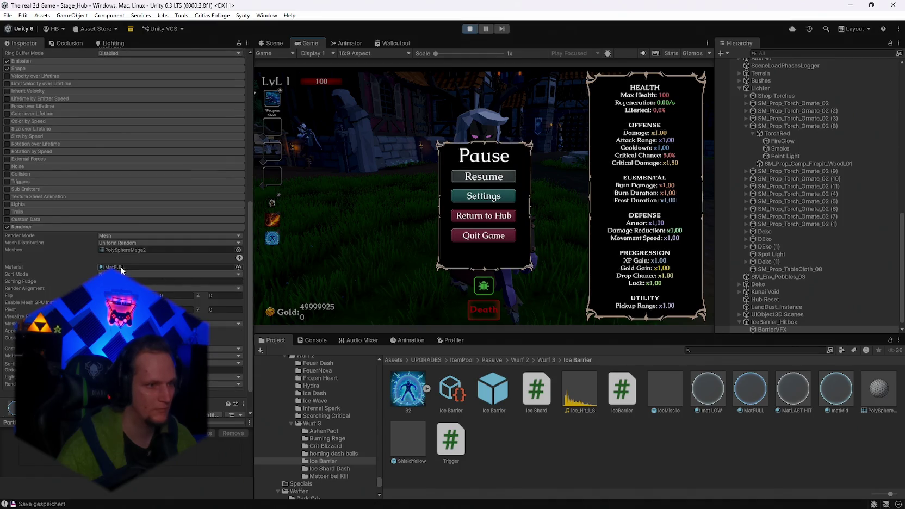
left_click(485, 178)
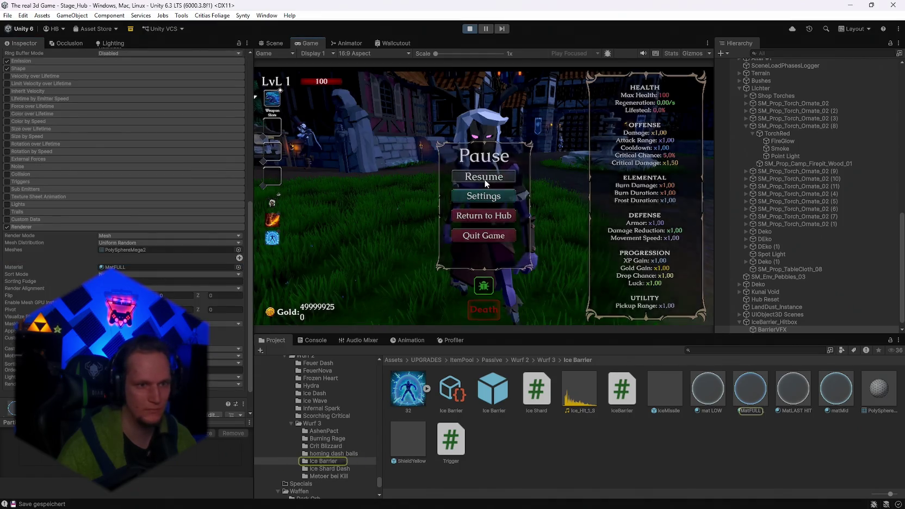
key("s")
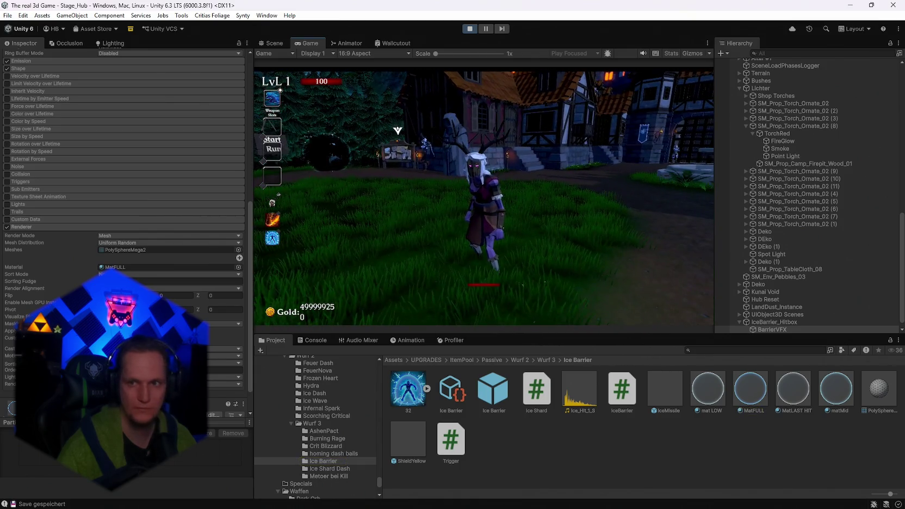
key("Escape")
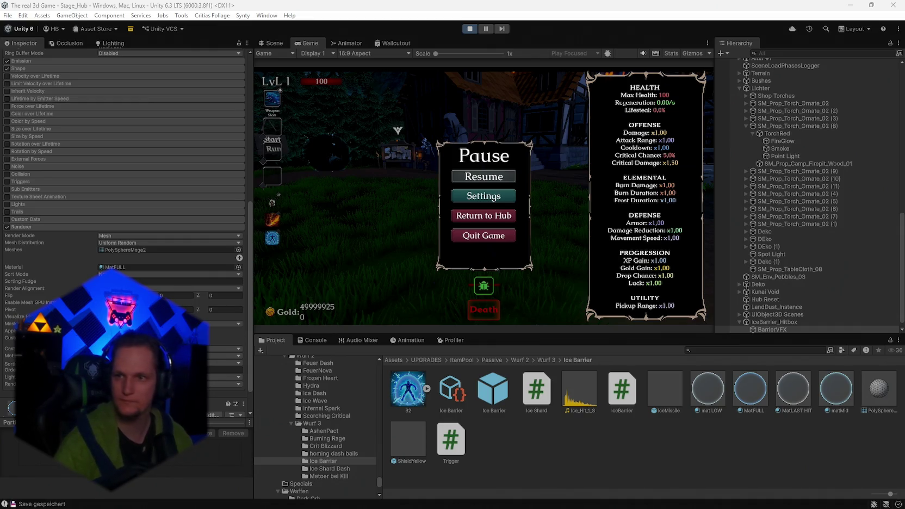
left_click(470, 28)
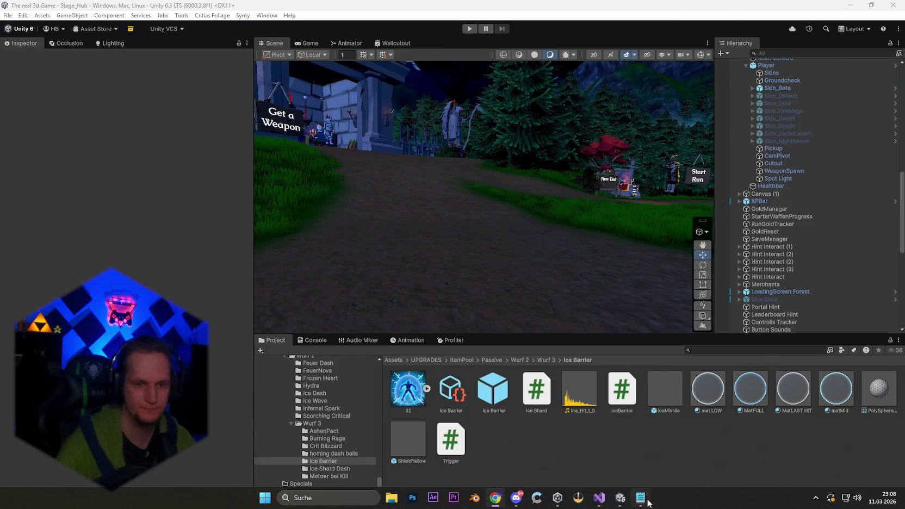
left_click(642, 498)
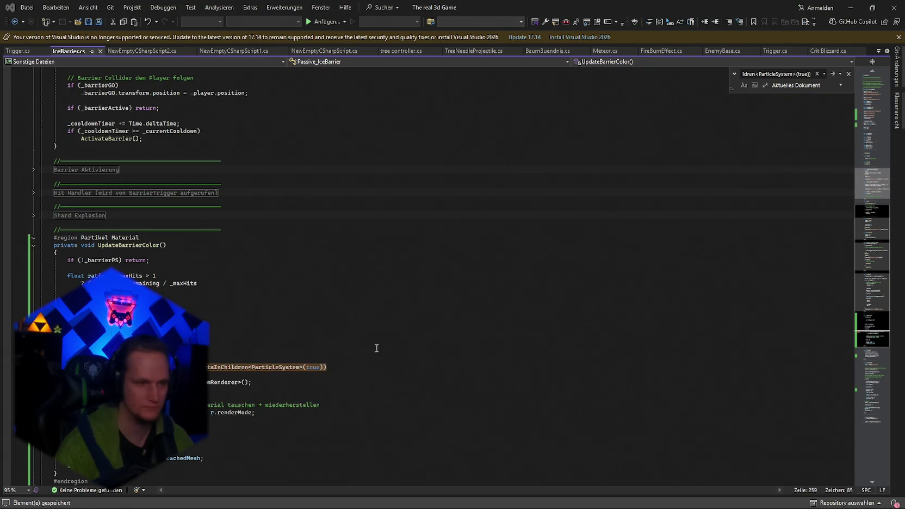
Step: Paste the updated code into IceBarrier.cs's UpdateBarrierColor method and switch back to Unity
left_click(375, 390)
key("Return")
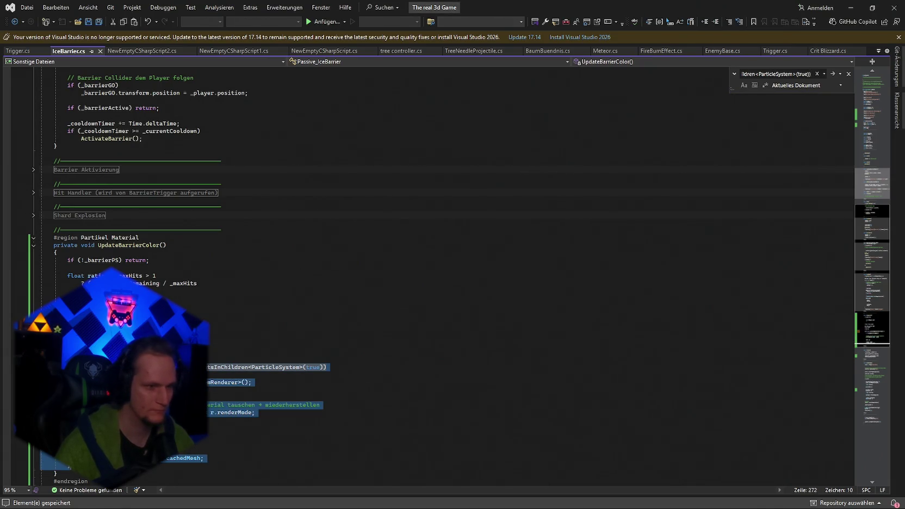
key("alt+Tab")
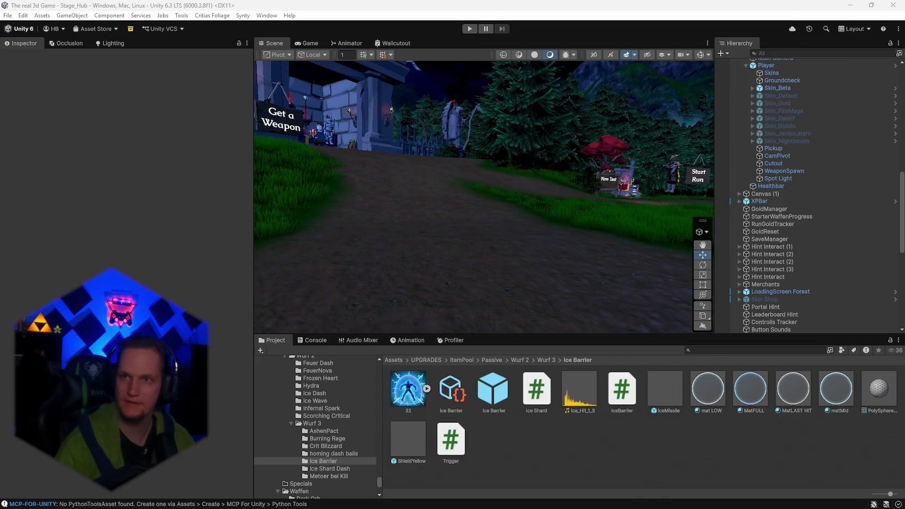
key("alt+Tab")
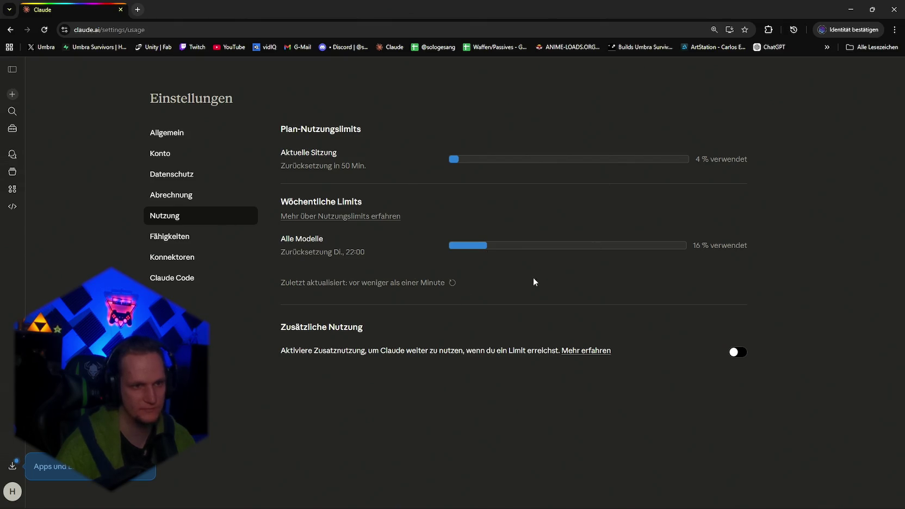
mouse_move(388, 4)
left_mouse_down()
mouse_move(731, 120)
mouse_move(904, 142)
left_mouse_up()
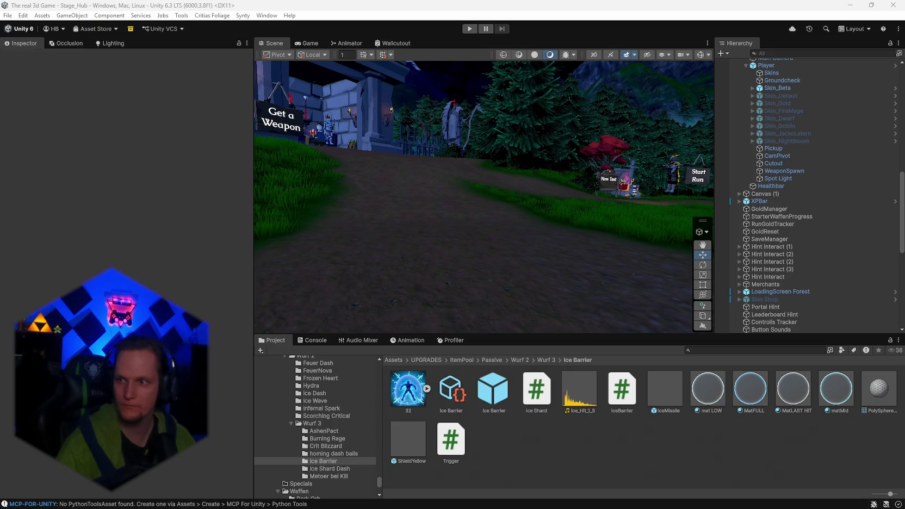
left_click(470, 29)
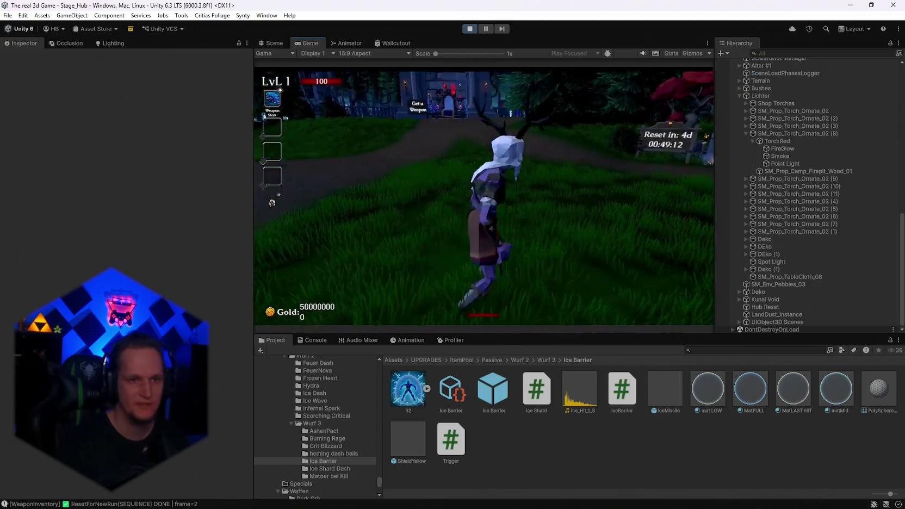
Step: Open the upgrade cards, reroll twice, and take the Legendary Ice Barrier upgrade
key("e")
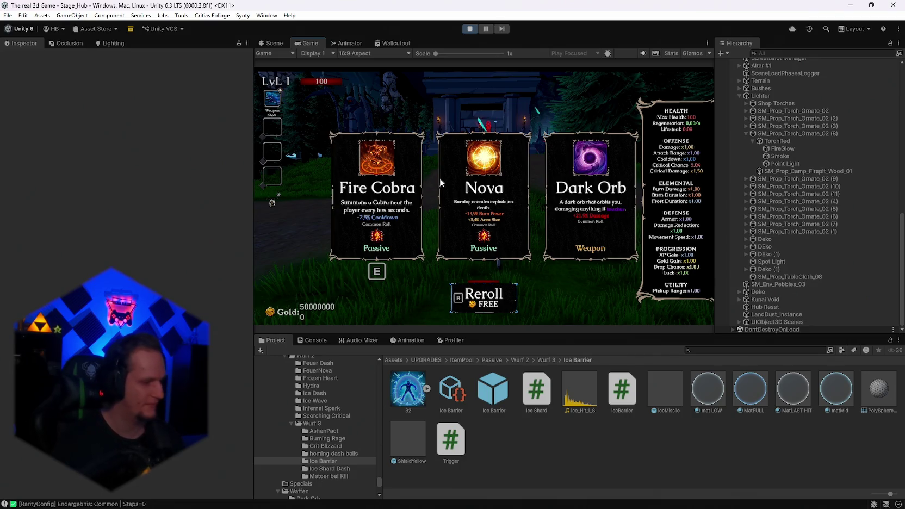
key("r")
key("r")
key("r")
key("r")
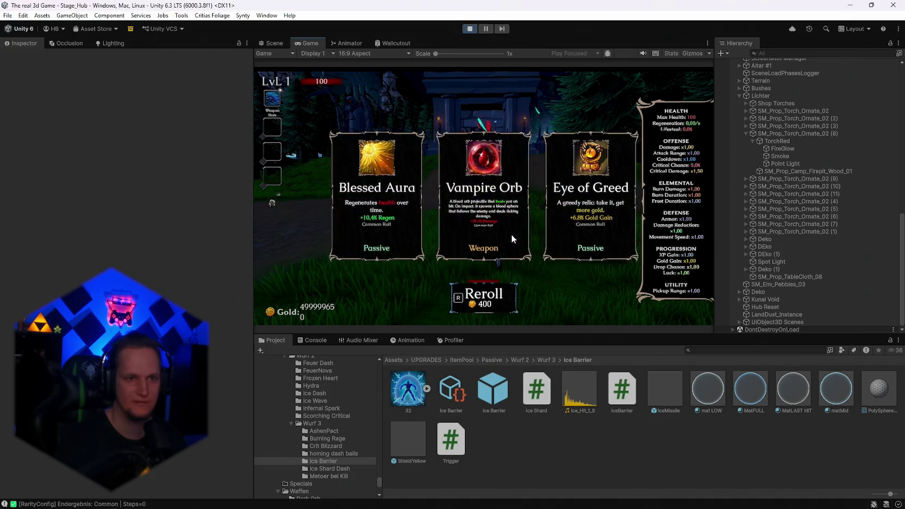
key("r")
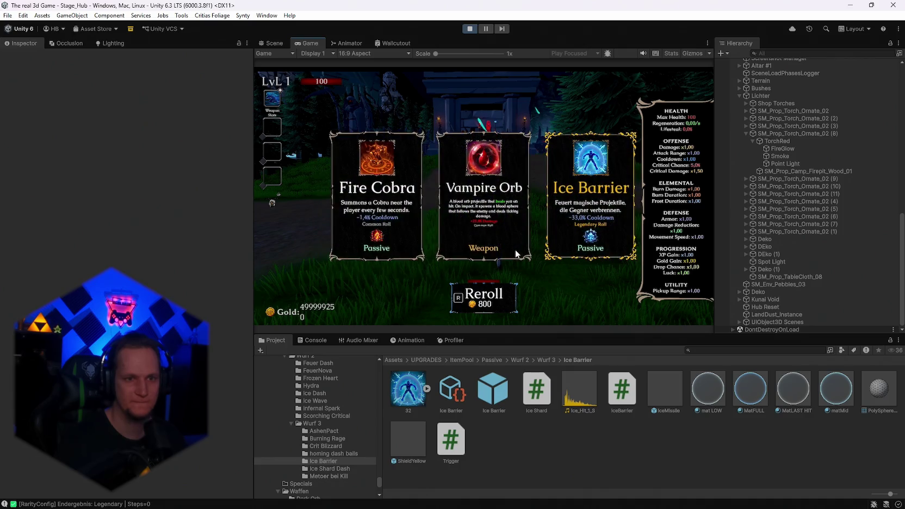
key("e")
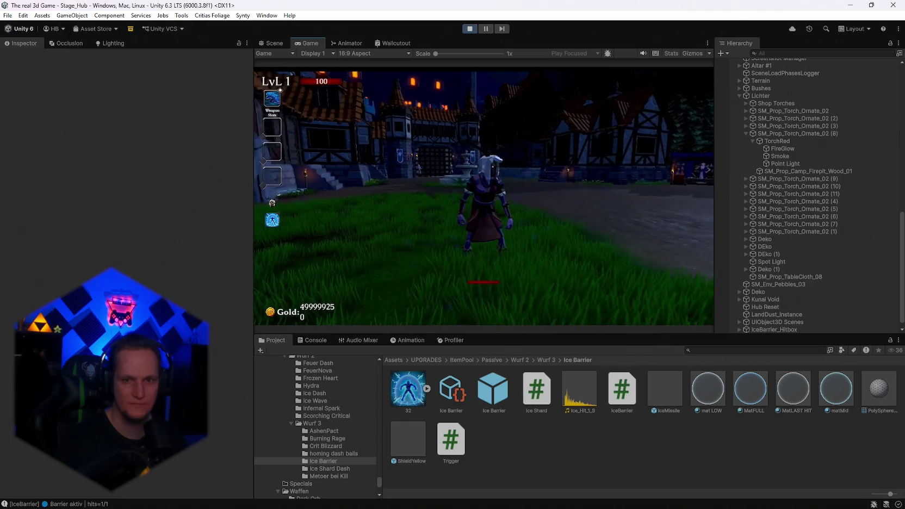
Step: Pause to view the Renderer settings of BarrierVFX under IceBarrier_Hitbox, then exit play mode
key("Escape")
left_click(776, 322)
left_click(739, 322)
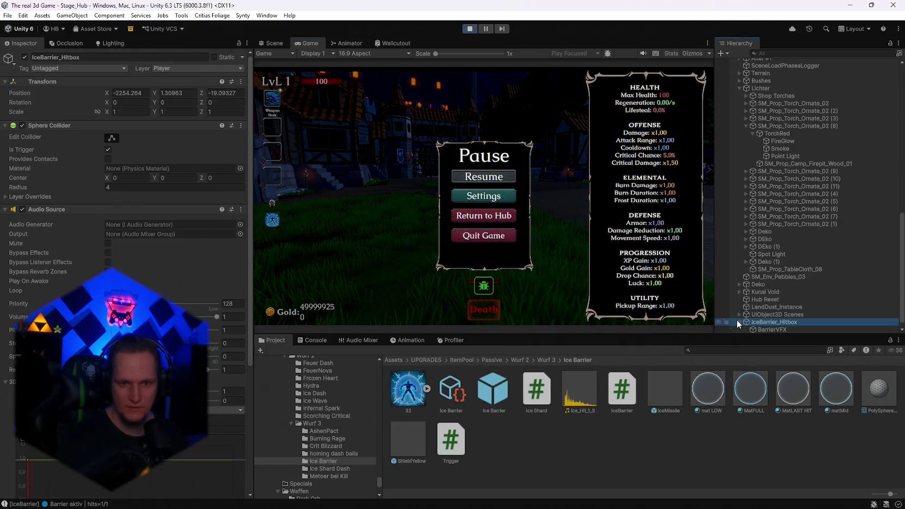
left_click(761, 329)
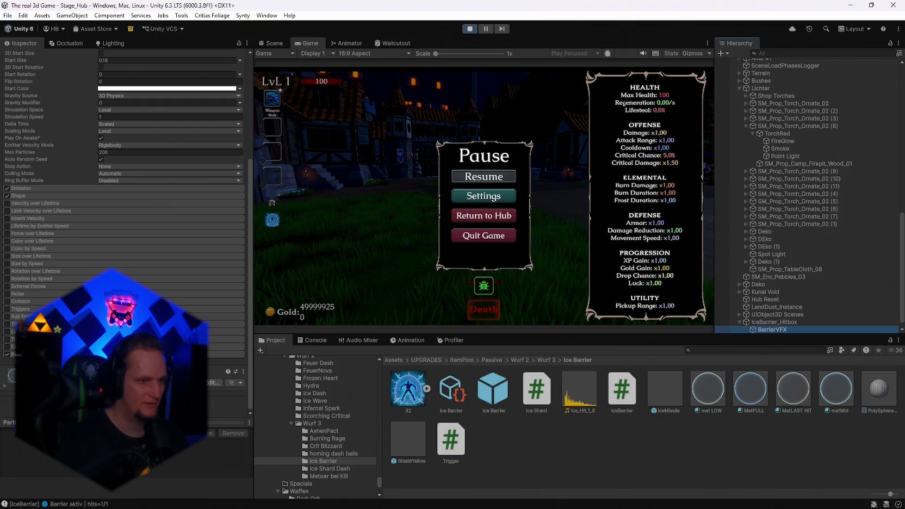
scroll(122, 207, "down", 5)
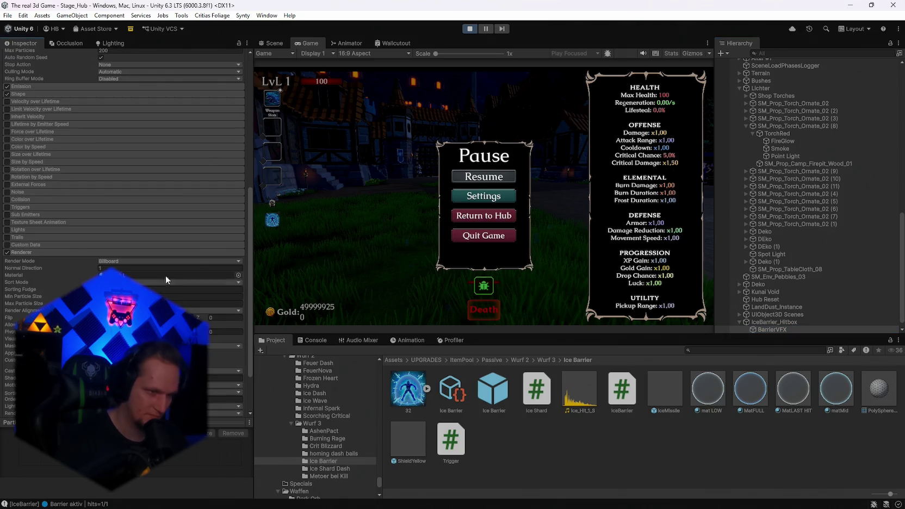
left_click(468, 30)
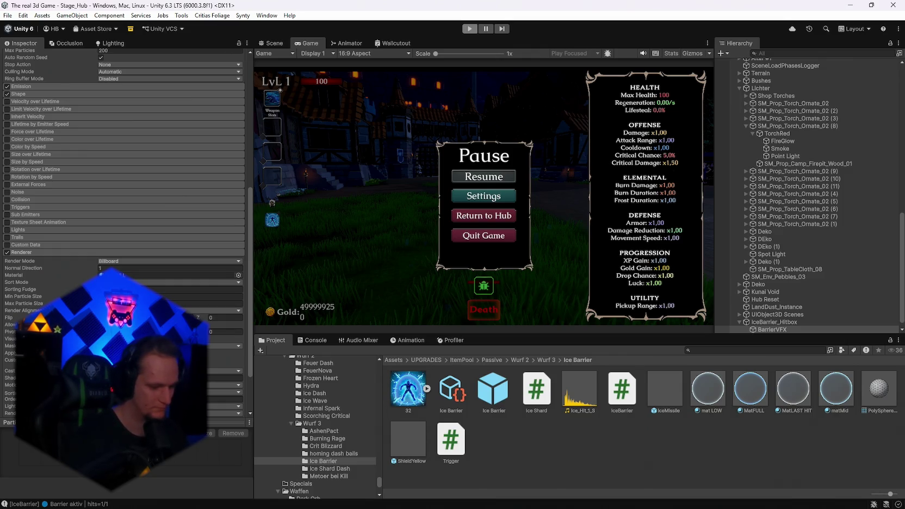
key("ctrl+p")
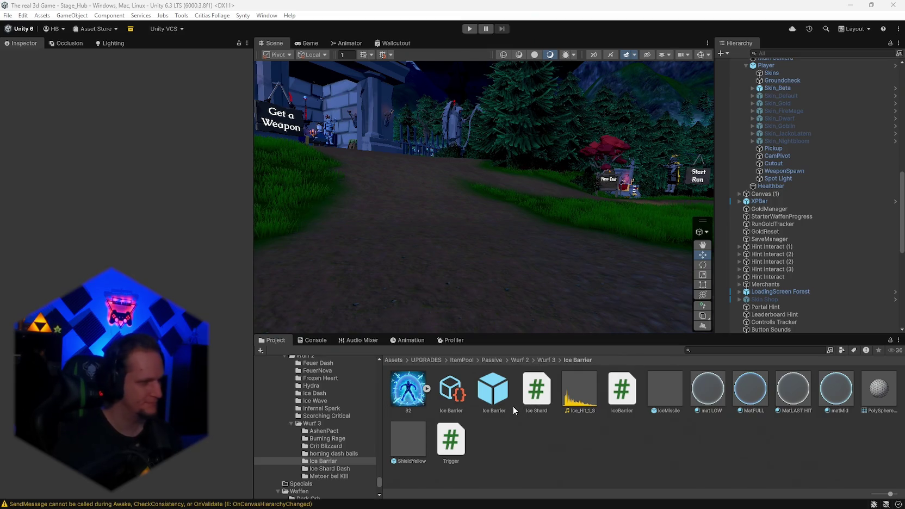
Step: Switch between the Ice Barrier upgrade data asset and the prefab to compare their barrier settings
left_click(451, 389)
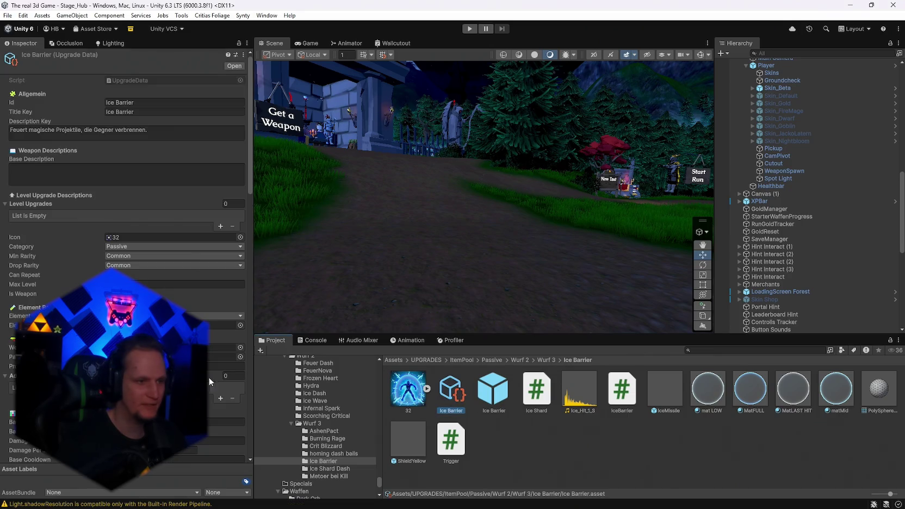
scroll(209, 377, "down", 10)
scroll(209, 377, "down", 10)
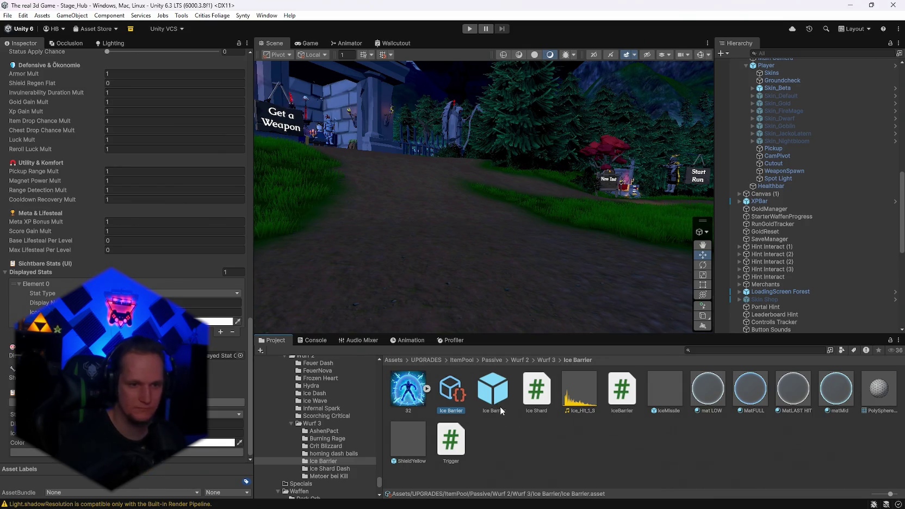
left_click(492, 409)
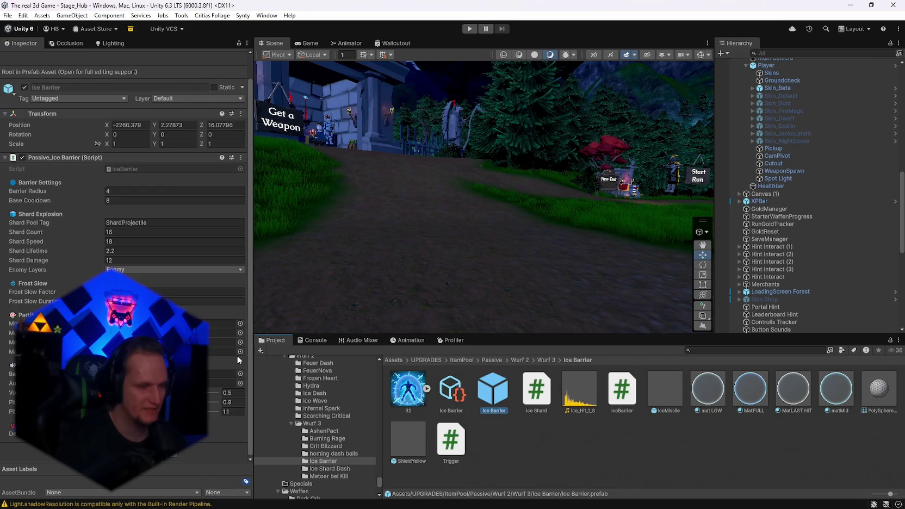
left_click(454, 392)
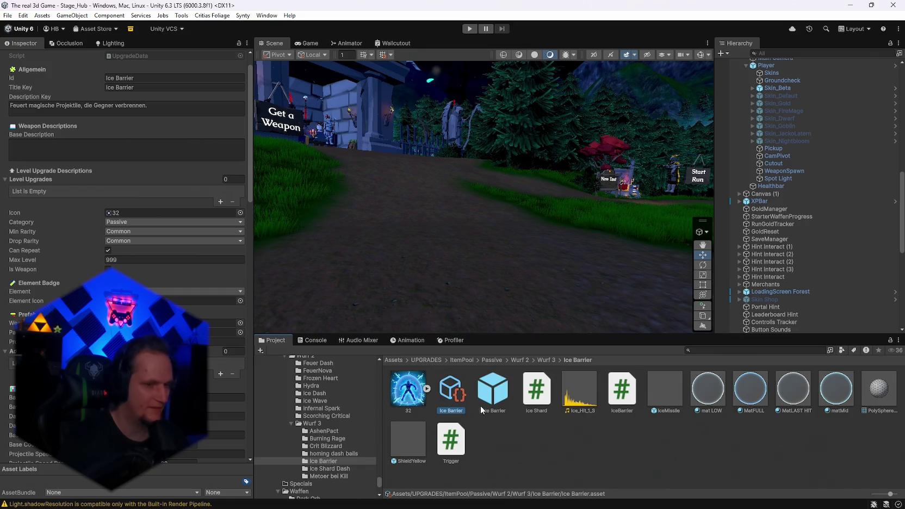
left_click(490, 394)
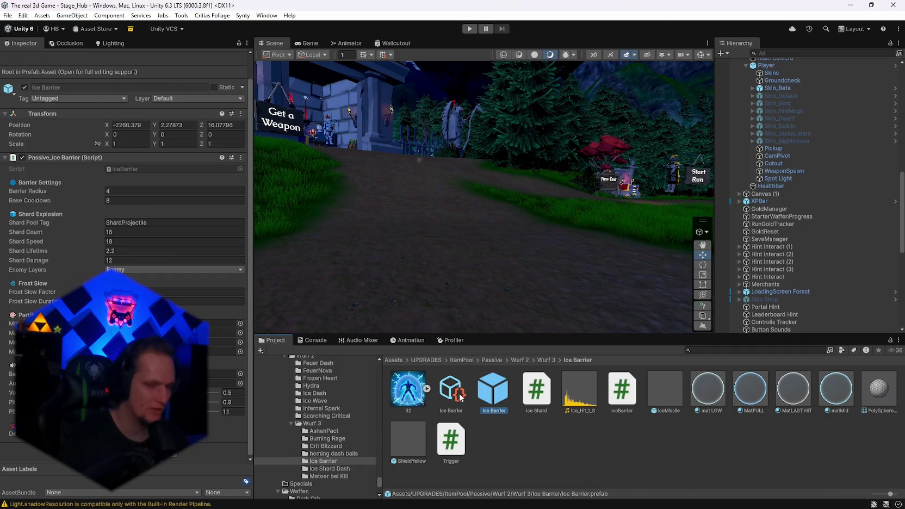
left_click(459, 397)
left_click(492, 389)
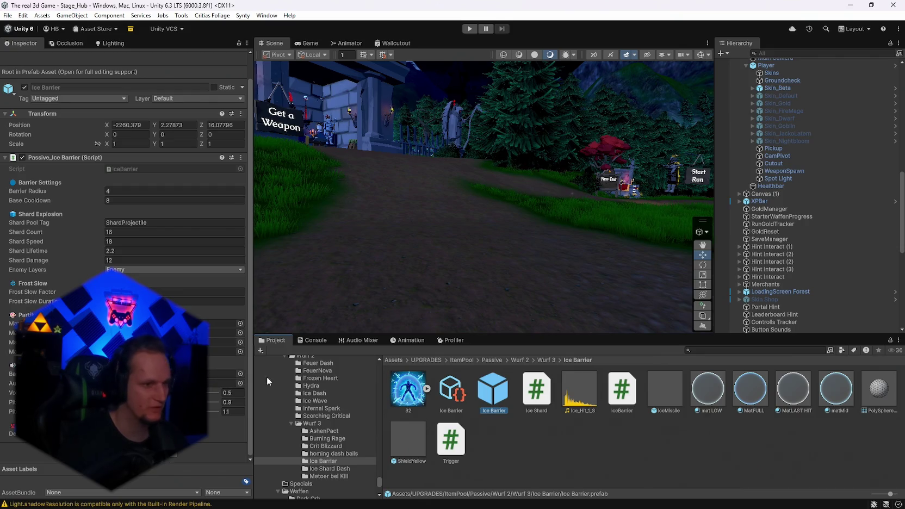
left_click(458, 395)
scroll(136, 244, "down", 15)
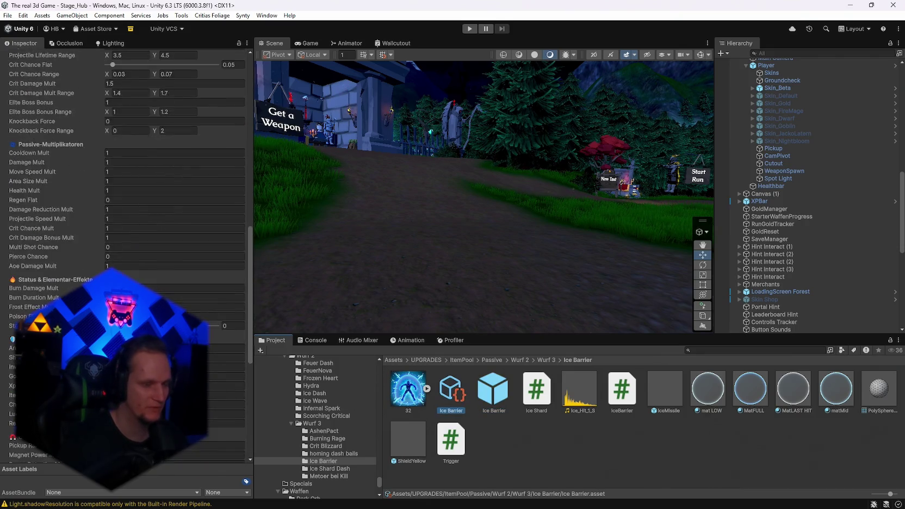
scroll(126, 217, "up", 10)
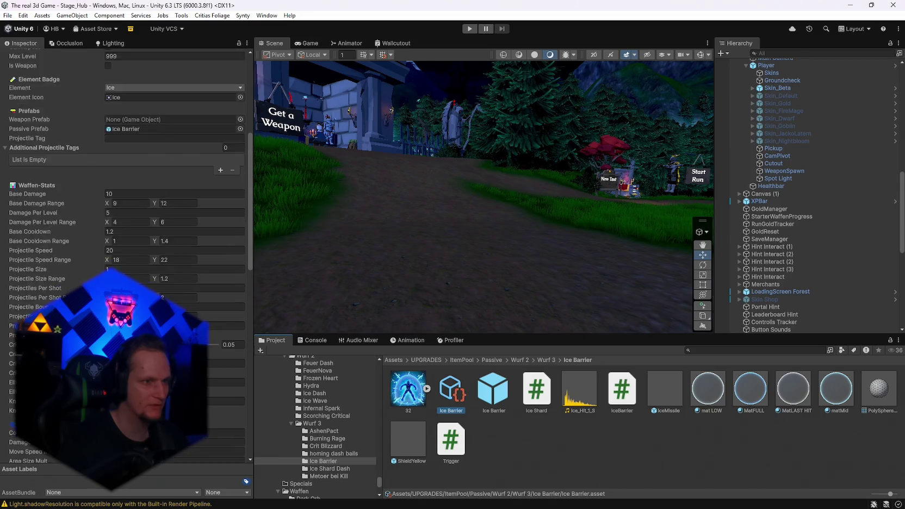
scroll(125, 218, "up", 5)
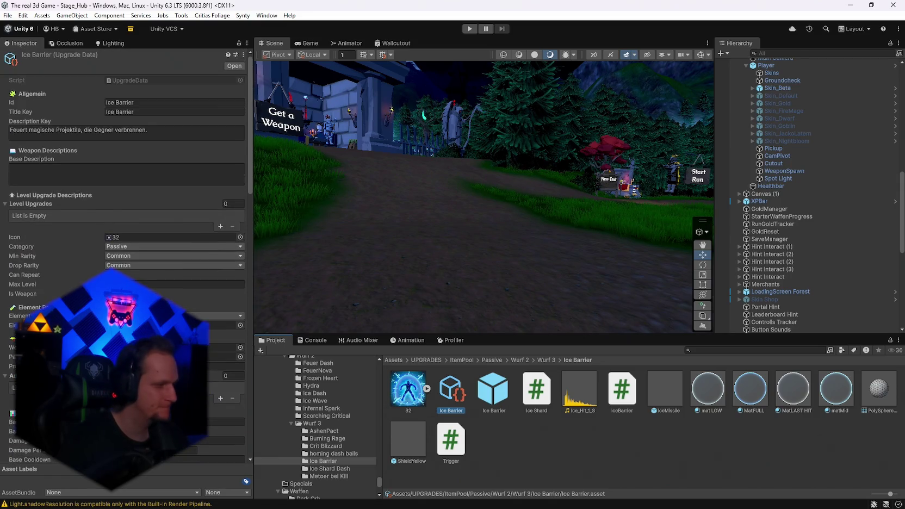
Step: Return to the Ice Barrier prefab's settings, then open the IceMissile particle prefab
key("Right")
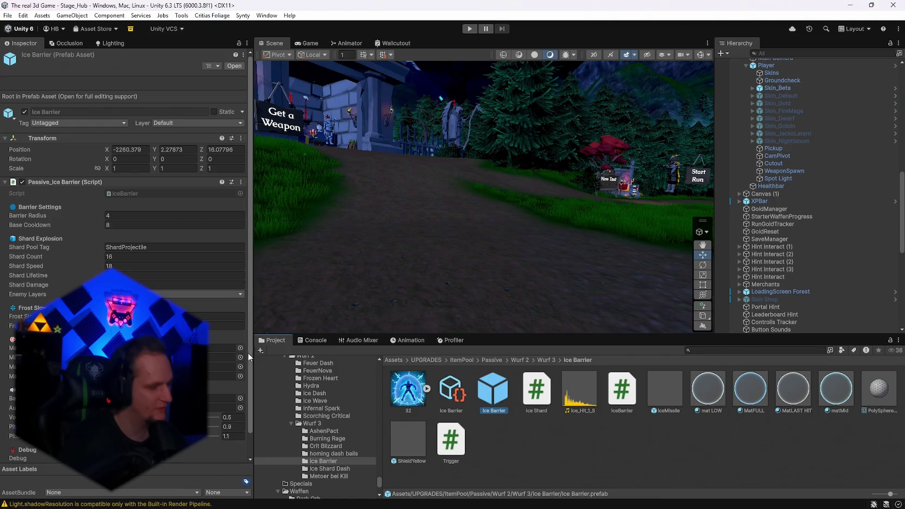
scroll(125, 245, "down", 2)
scroll(125, 245, "up", 2)
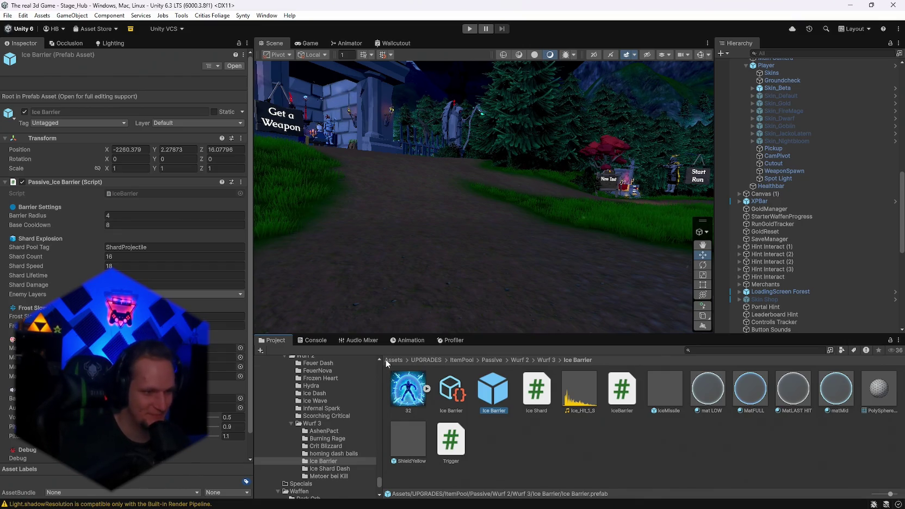
double_click(659, 392)
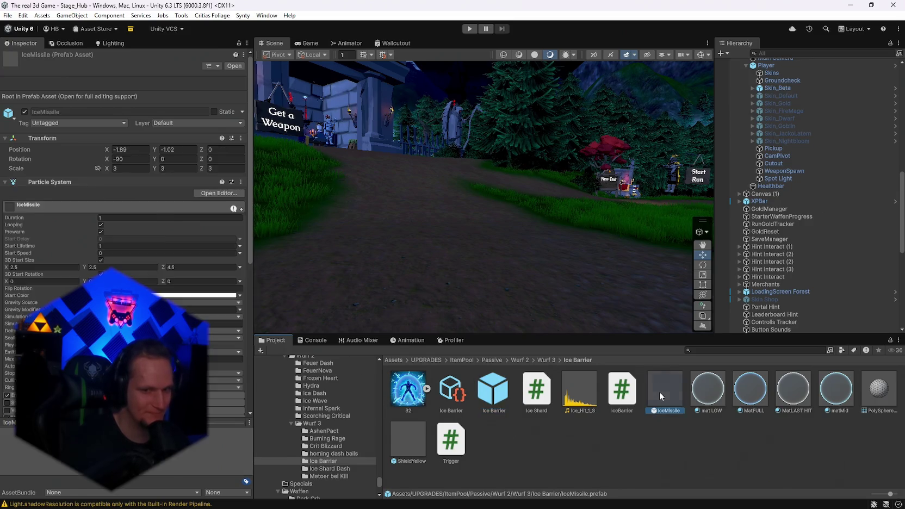
Step: Open the ShieldYellow prefab and screenshot its particle, renderer and overall settings
double_click(407, 443)
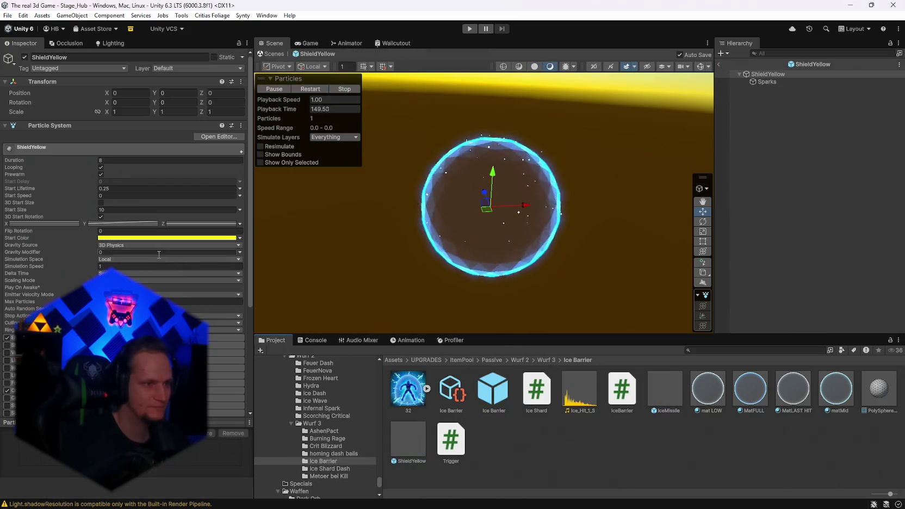
key("super+shift+s")
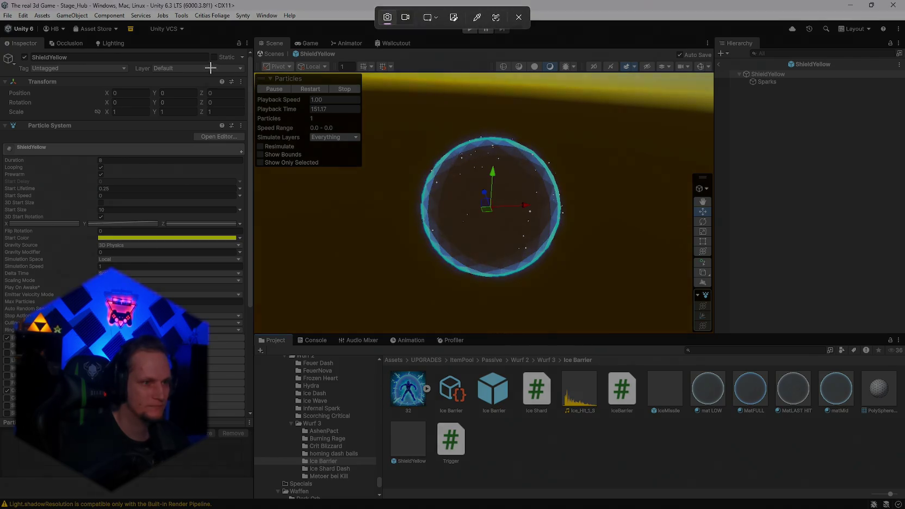
mouse_move(1, 15)
left_mouse_down()
mouse_move(730, 409)
mouse_move(757, 496)
left_mouse_up()
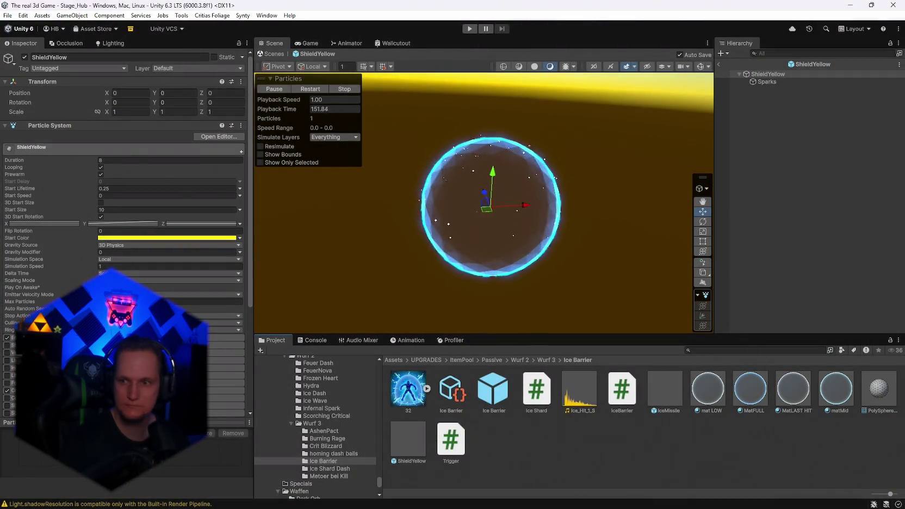
scroll(122, 245, "down", 5)
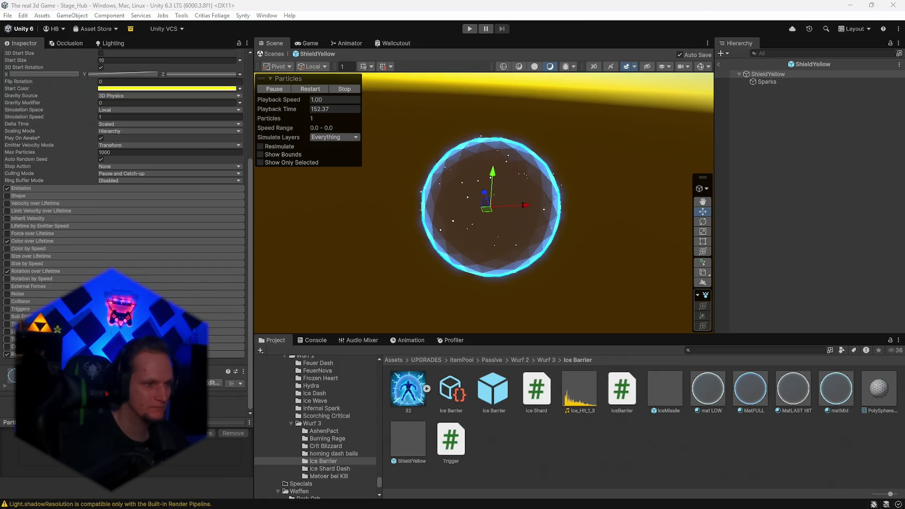
scroll(68, 258, "down", 5)
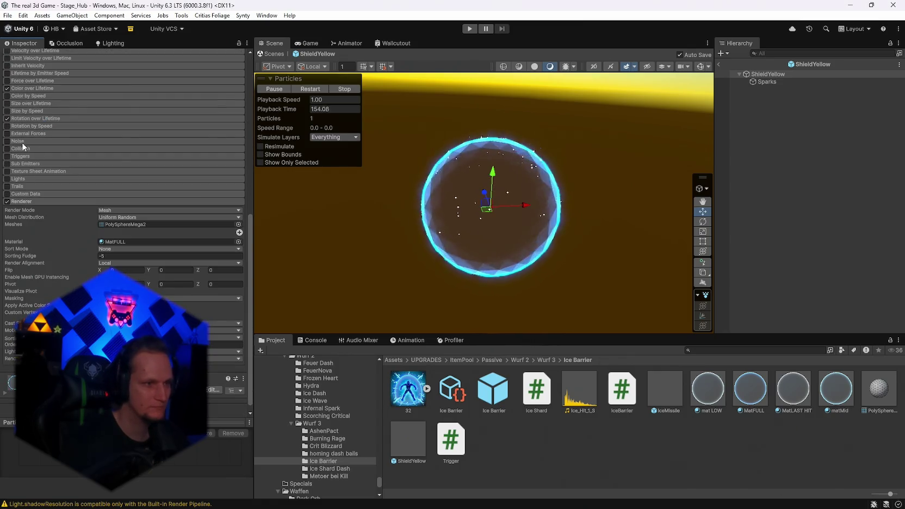
key("super+shift+s")
mouse_move(4, 74)
left_mouse_down()
mouse_move(262, 451)
mouse_move(243, 420)
left_mouse_up()
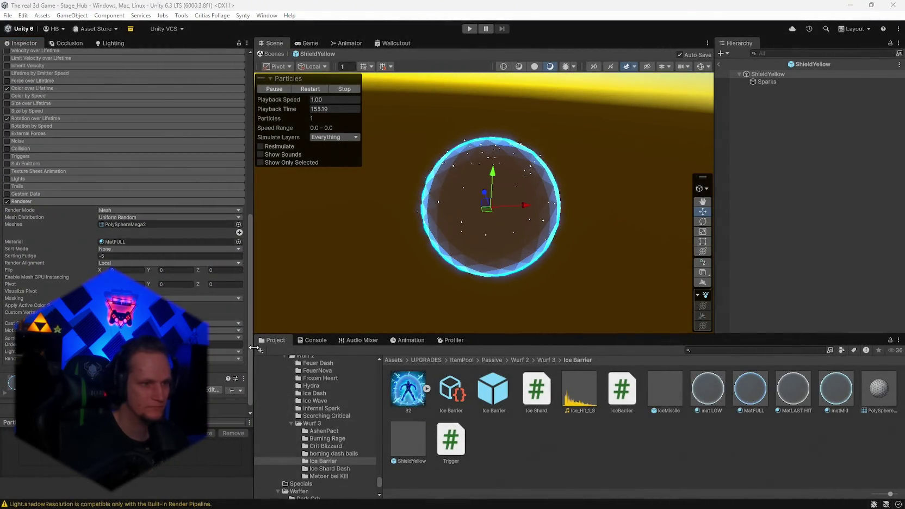
key("super+shift+s")
mouse_move(55, 133)
left_mouse_down()
mouse_move(116, 190)
mouse_move(717, 477)
left_mouse_up()
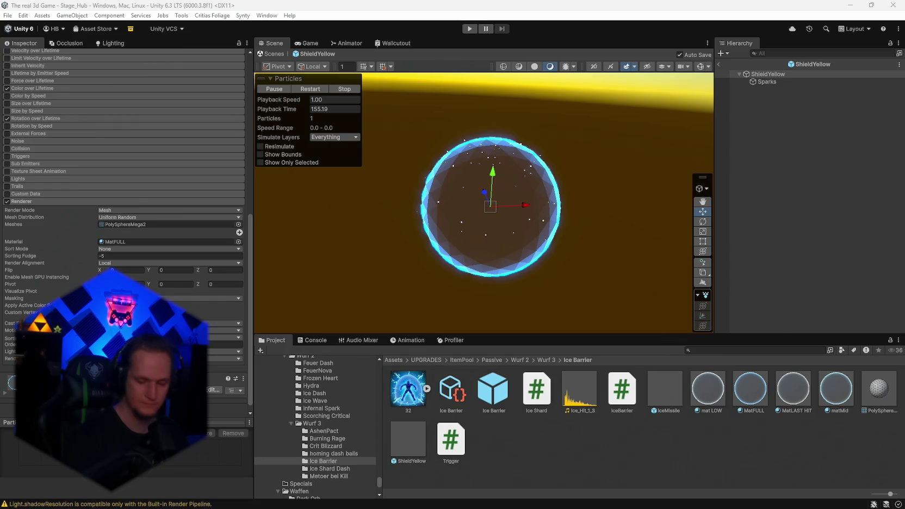
Step: Open the Ice Shard and IceBarrier scripts in Visual Studio and select all of IceBarrier's code
double_click(541, 397)
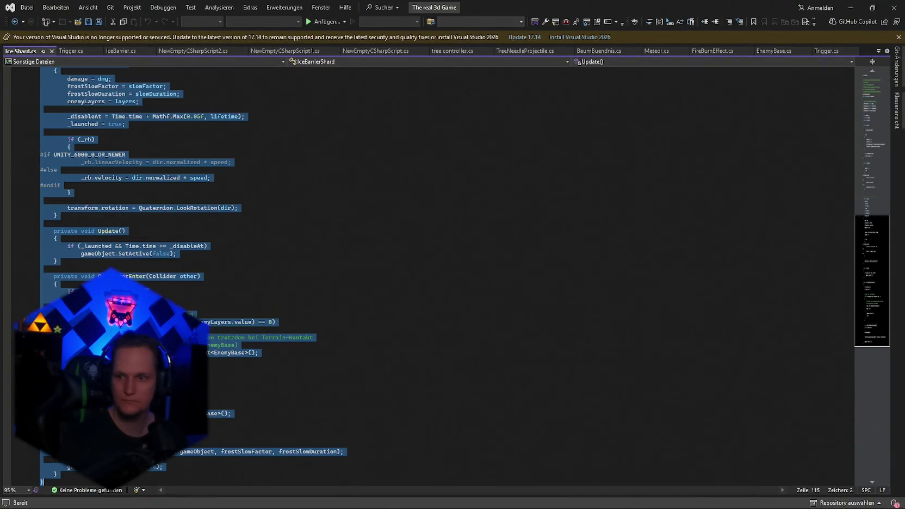
left_click(851, 7)
double_click(631, 384)
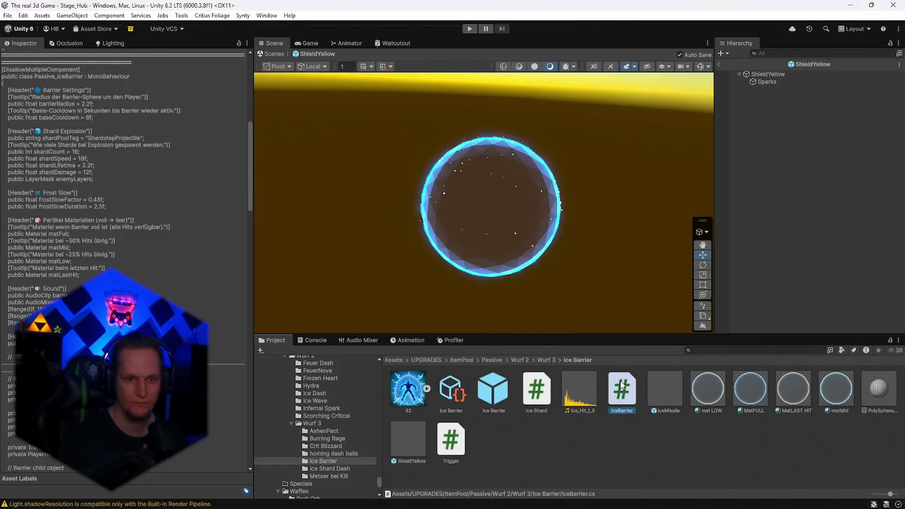
key("ctrl+a")
left_click(850, 8)
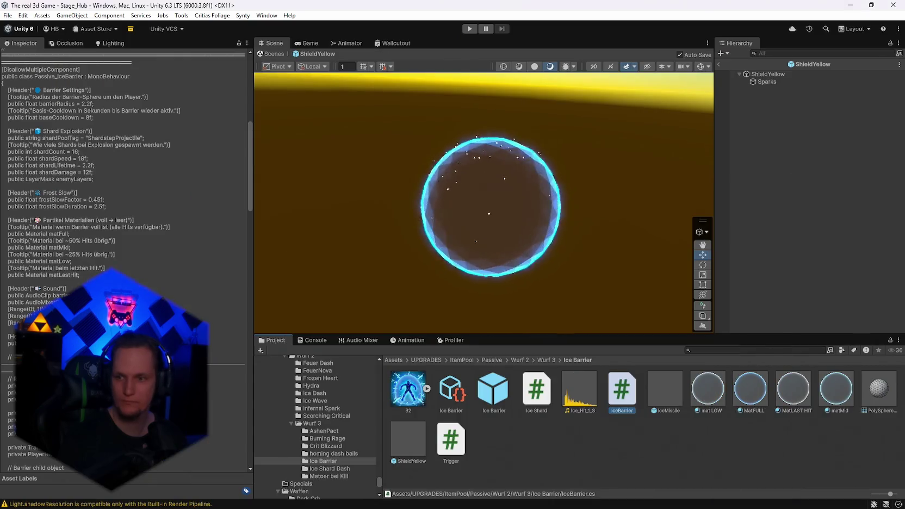
Step: Select the entire Trigger.cs code, then return to Visual Studio and clear the selection
double_click(450, 441)
key("ctrl+a")
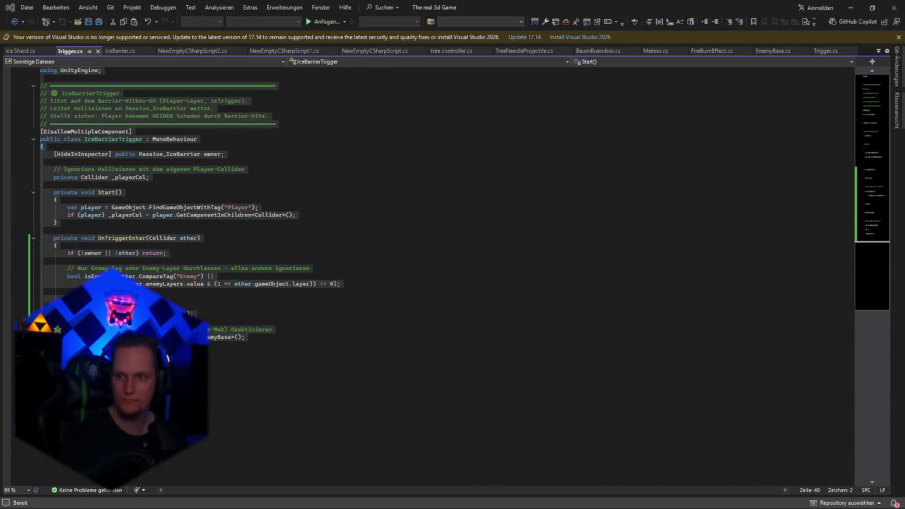
left_click(851, 7)
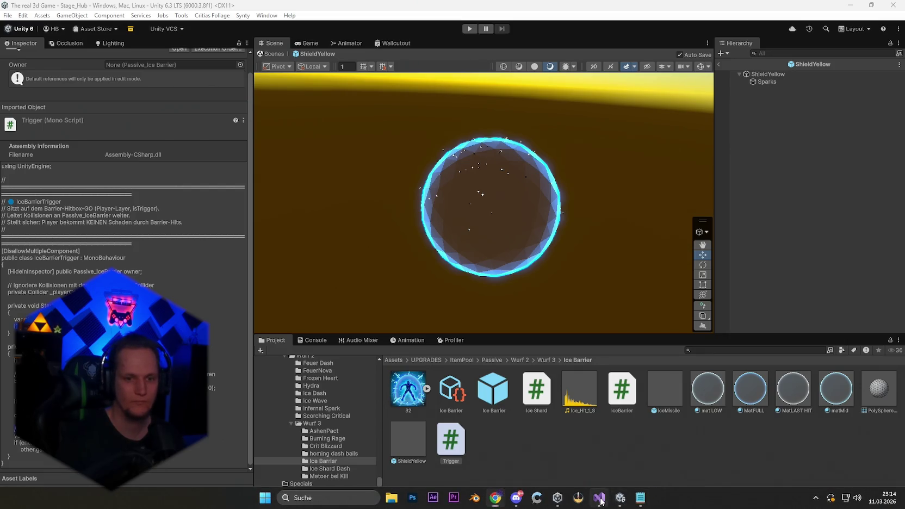
left_click(599, 497)
left_click(436, 278)
Step: Replace IceBarrier.cs's Debug header with the VFX Prefab field and save
left_click(116, 51)
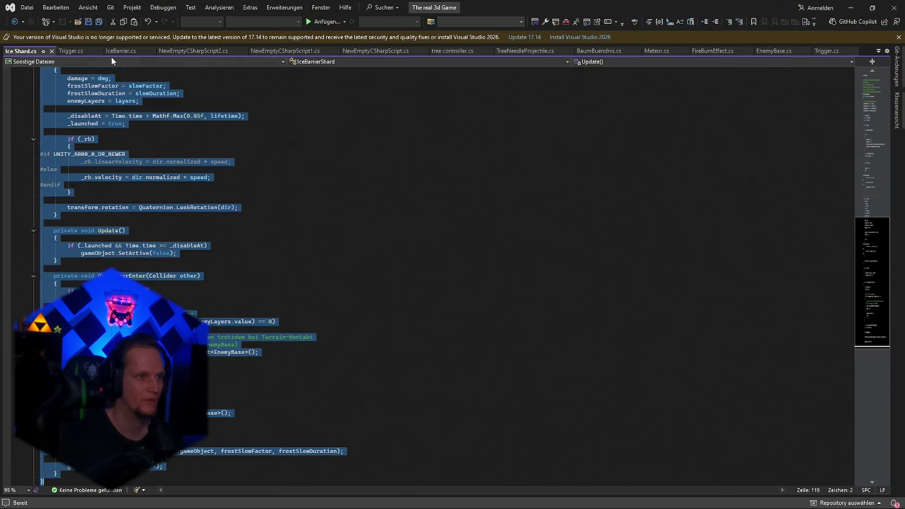
key("ctrl+f")
type("[Header(\"⚙ Debug\")]")
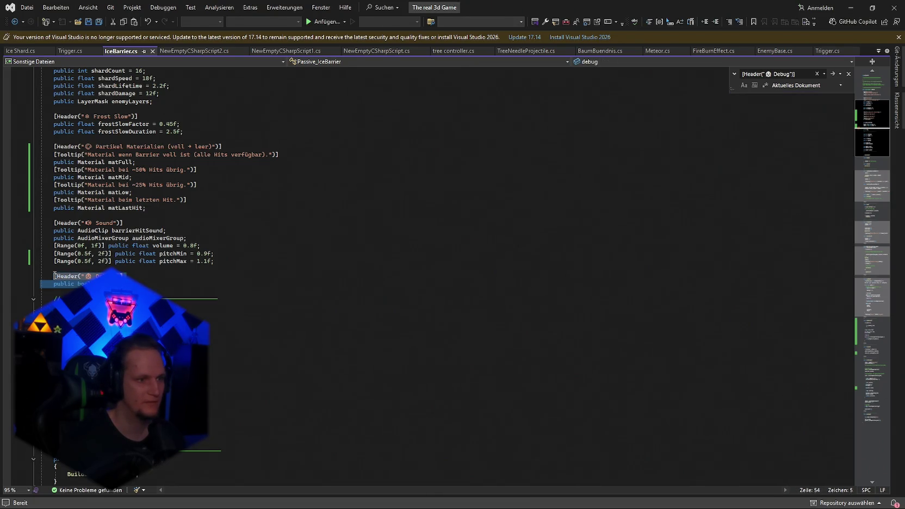
key("ctrl+v")
key("ctrl+s")
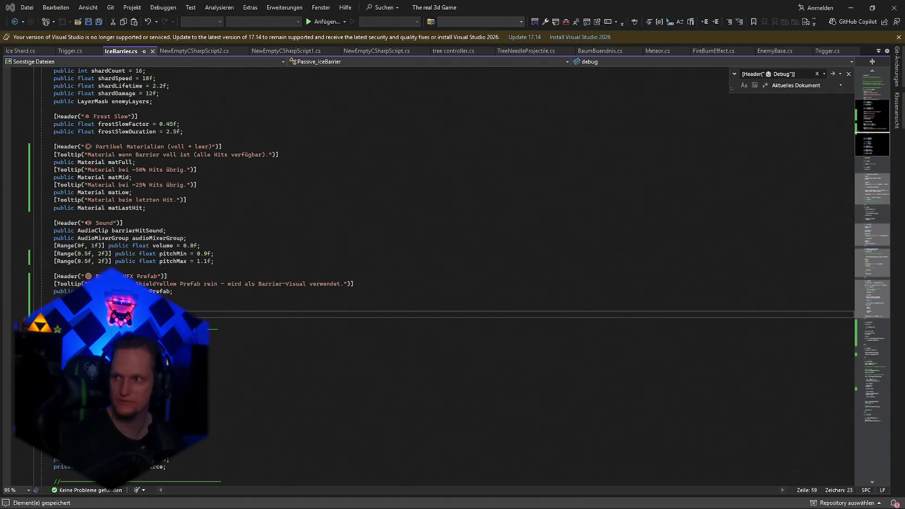
Step: Replace the old BuildBarrierObject method with the prefab-instantiating version and save
left_click(606, 385)
key("ctrl+f")
type("private void BuildBarrierObject()")
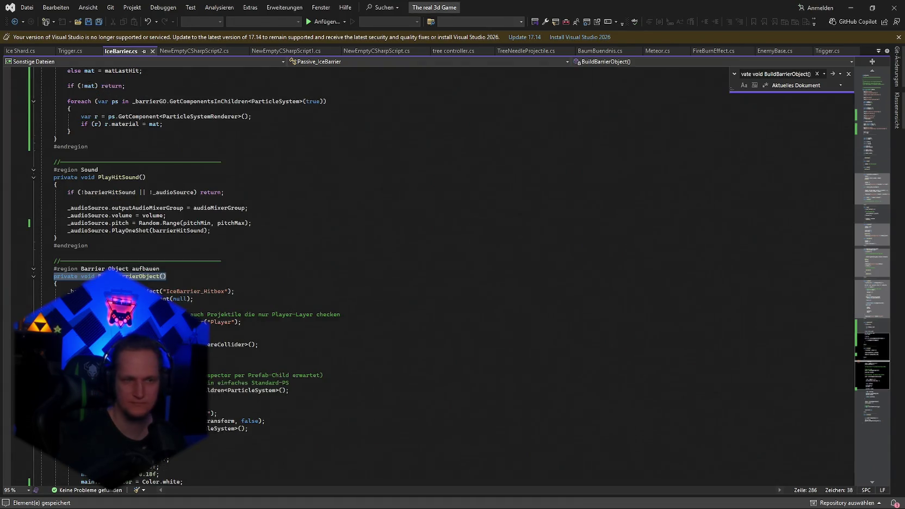
left_click(413, 276)
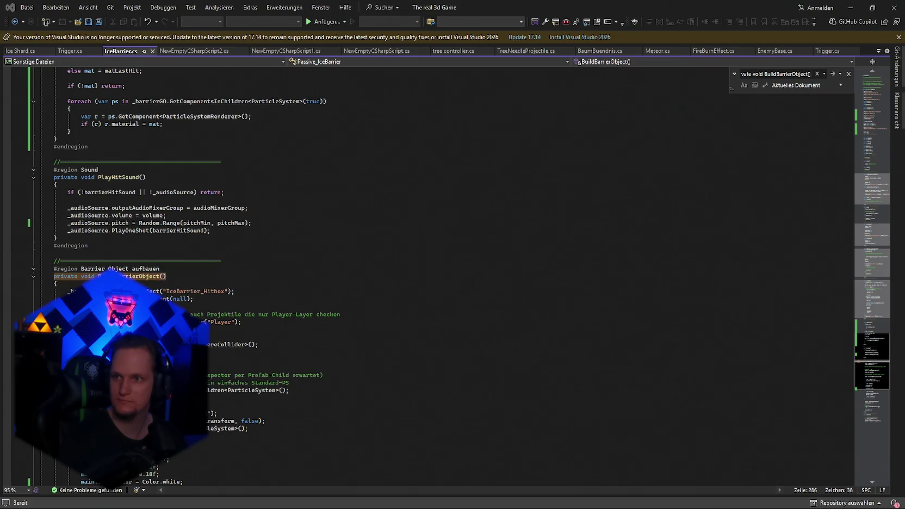
scroll(262, 302, "down", 3)
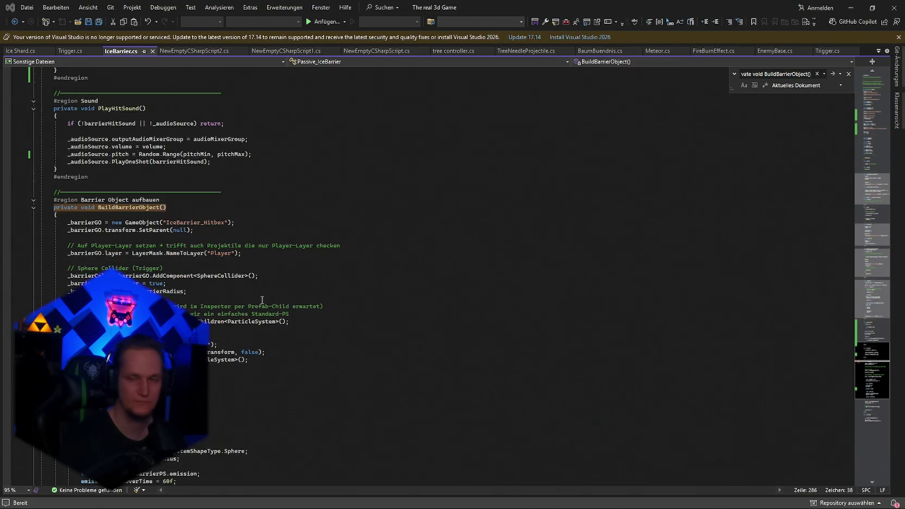
left_click_drag(53, 207, 210, 323)
scroll(210, 313, "down", 6)
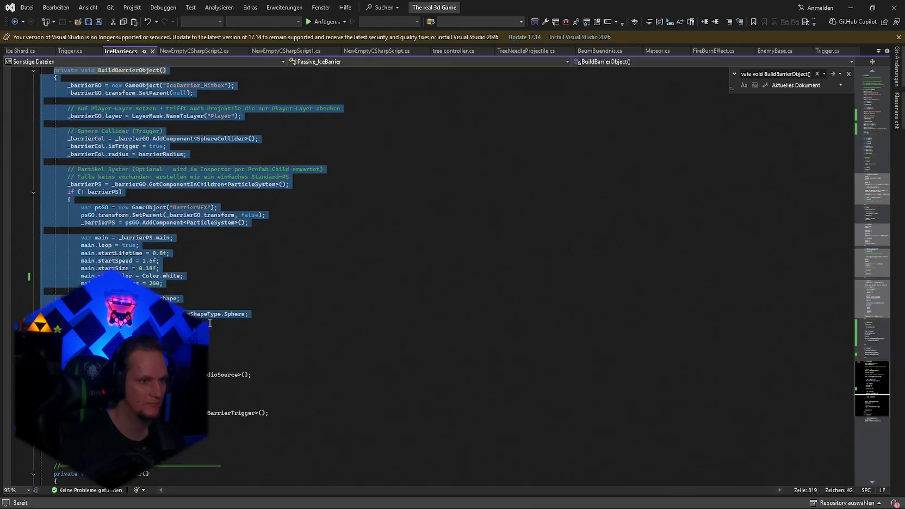
scroll(210, 323, "down", 3)
key("ctrl+v")
key("ctrl+s")
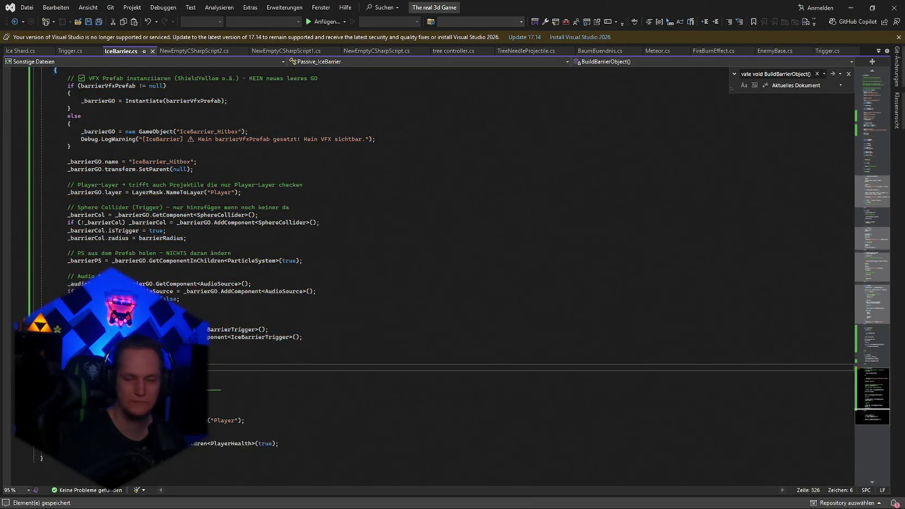
left_click(851, 7)
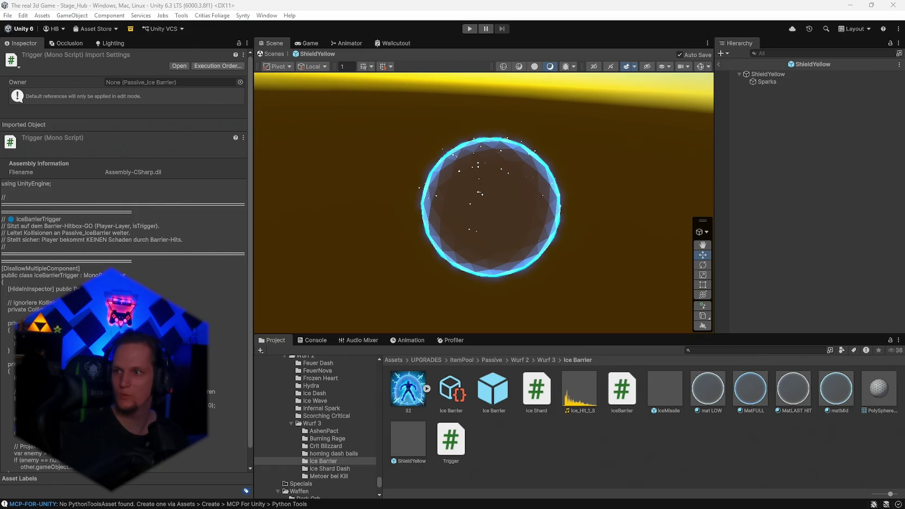
Step: Switch to the Kinguin ChatGPT Plus 12-month top-up page and select its product title
key("alt+Tab")
scroll(351, 251, "down", 5)
scroll(322, 256, "up", 3)
mouse_move(417, 214)
left_mouse_down()
mouse_move(253, 214)
mouse_move(425, 216)
left_mouse_up()
left_click(251, 219)
left_click(425, 216)
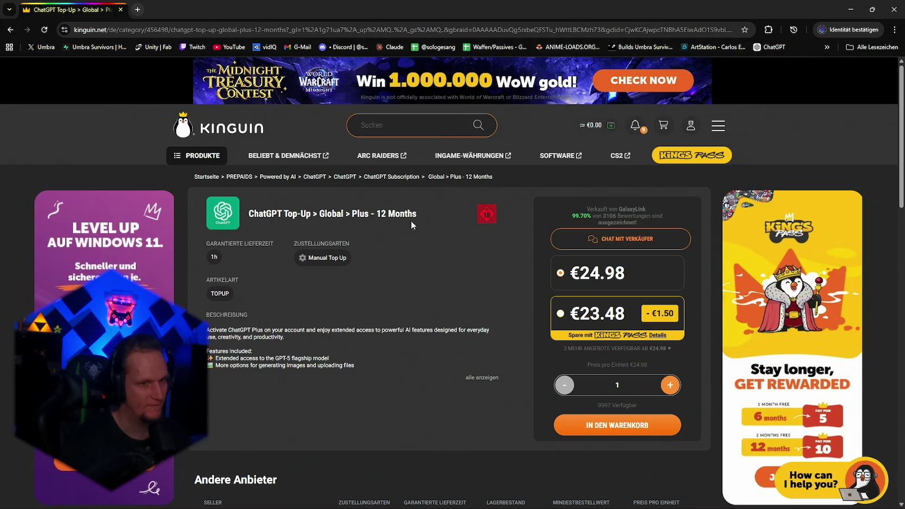
Step: Select the full Kinguin product title, then minimize Chrome to get back to Unity
mouse_move(324, 259)
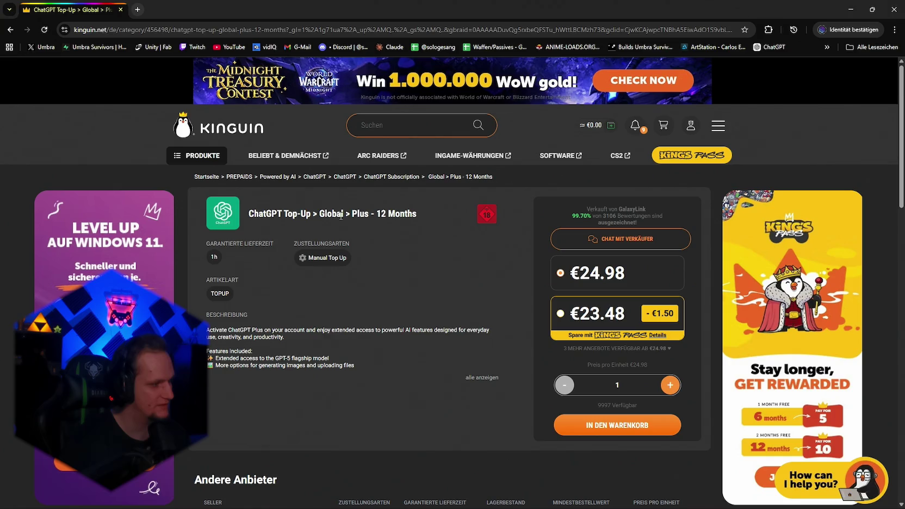
mouse_move(432, 213)
left_mouse_down()
mouse_move(252, 224)
mouse_move(423, 218)
left_mouse_up()
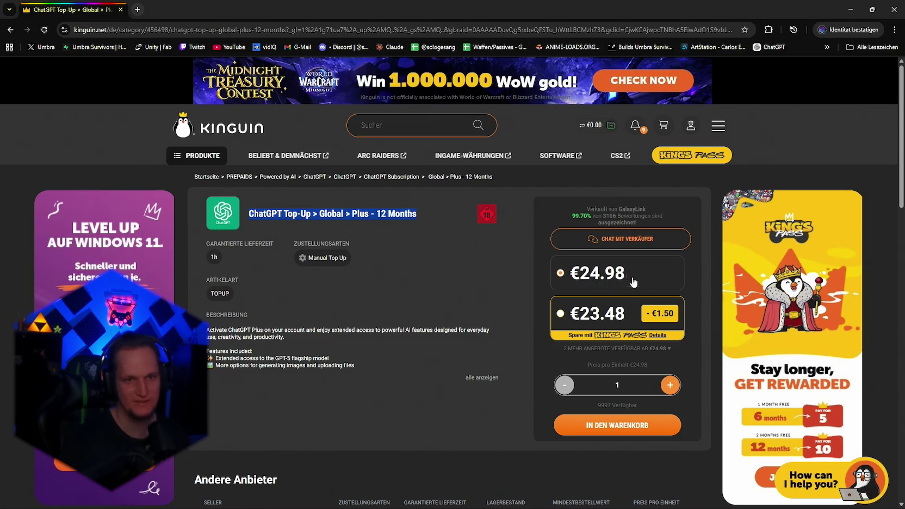
left_click(850, 9)
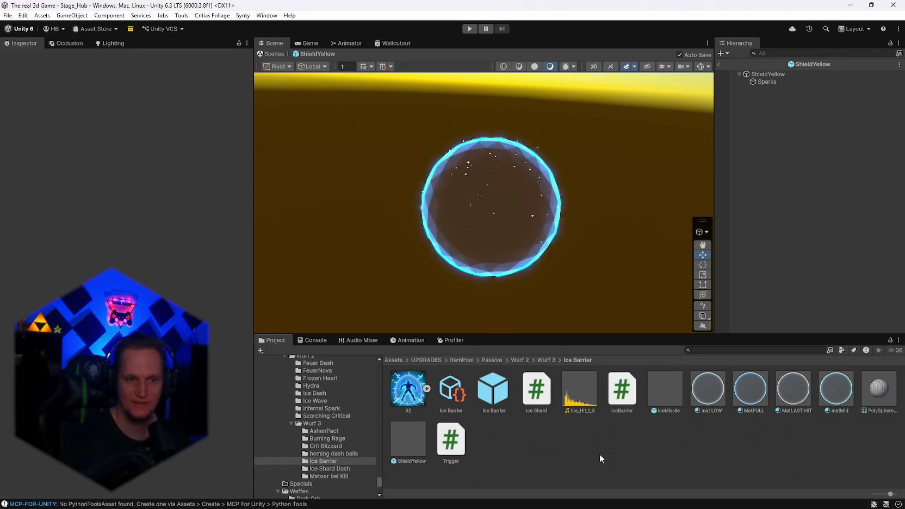
Step: Exit ShieldYellow prefab mode, then start and stop a play test of the hub scene
left_click(719, 65)
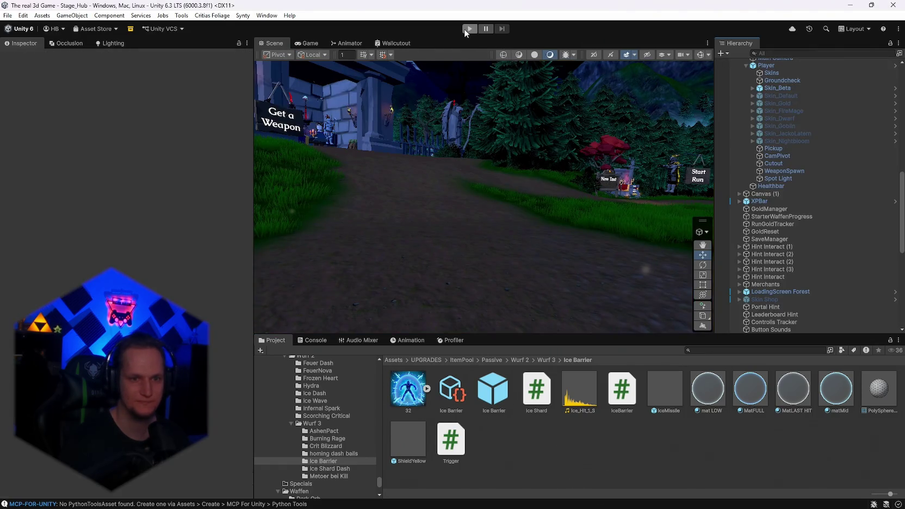
left_click(469, 28)
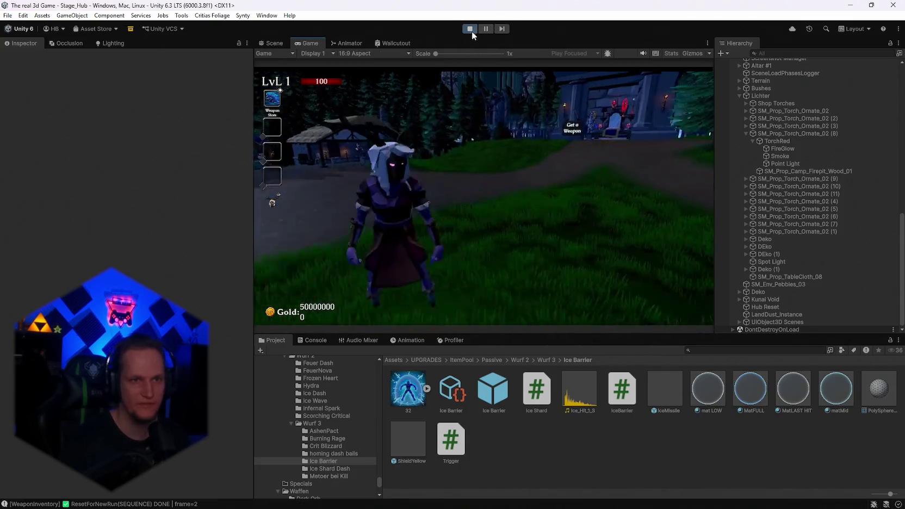
left_click(469, 29)
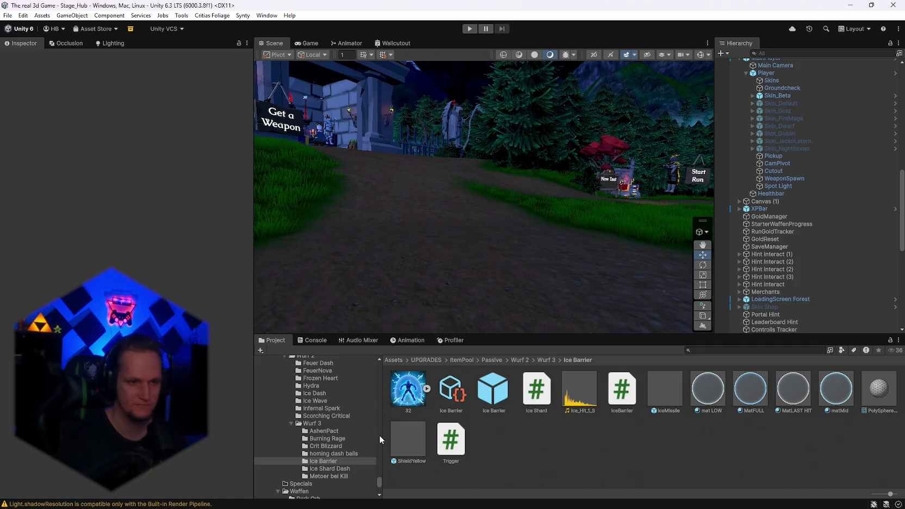
left_click(317, 341)
left_click(272, 339)
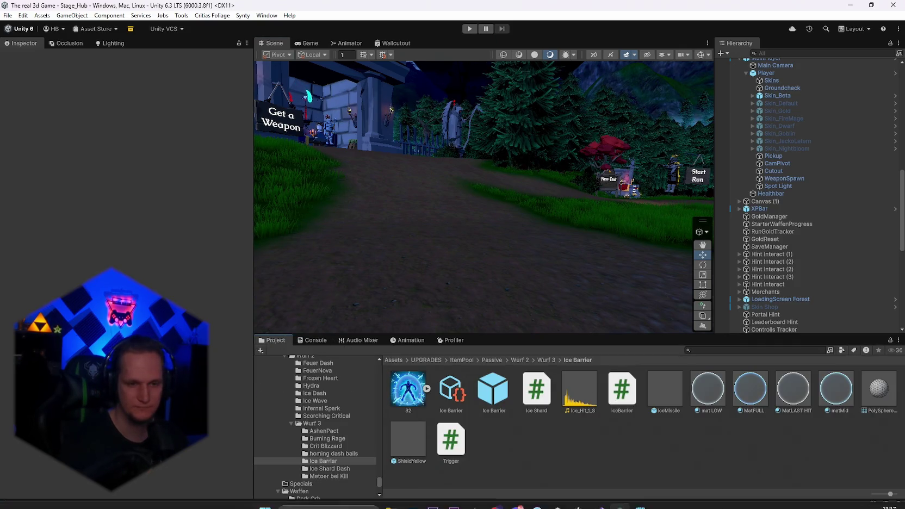
mouse_move(631, 502)
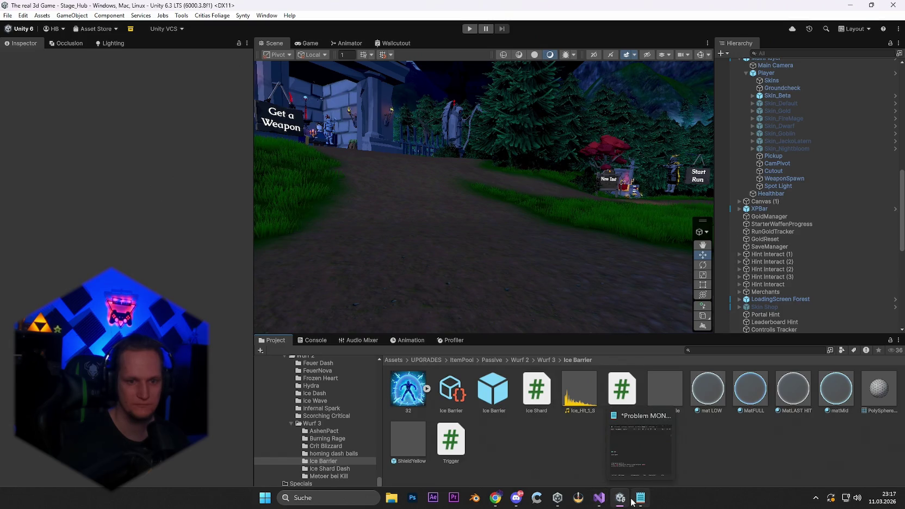
mouse_move(599, 501)
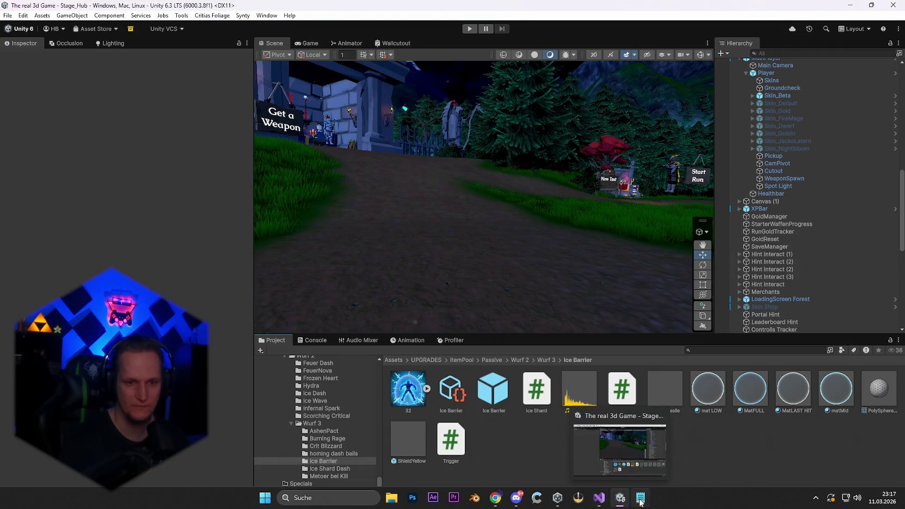
mouse_move(560, 503)
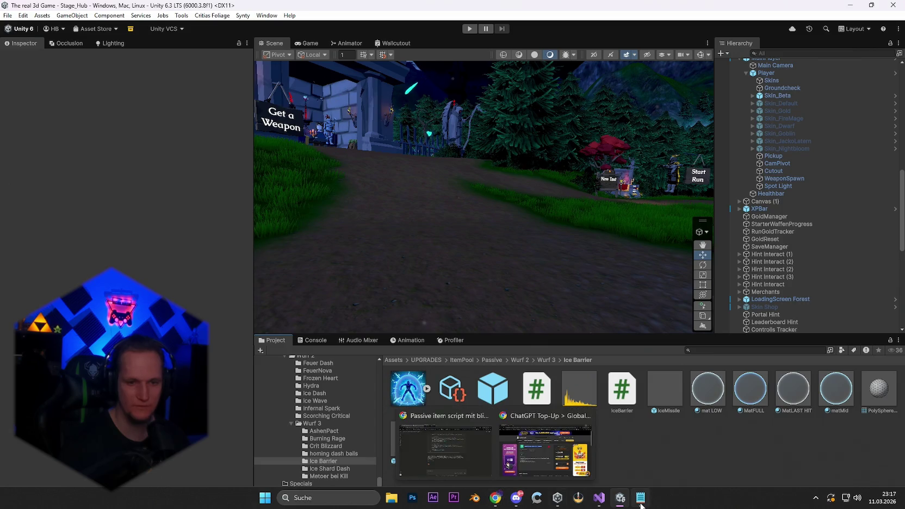
left_click(492, 389)
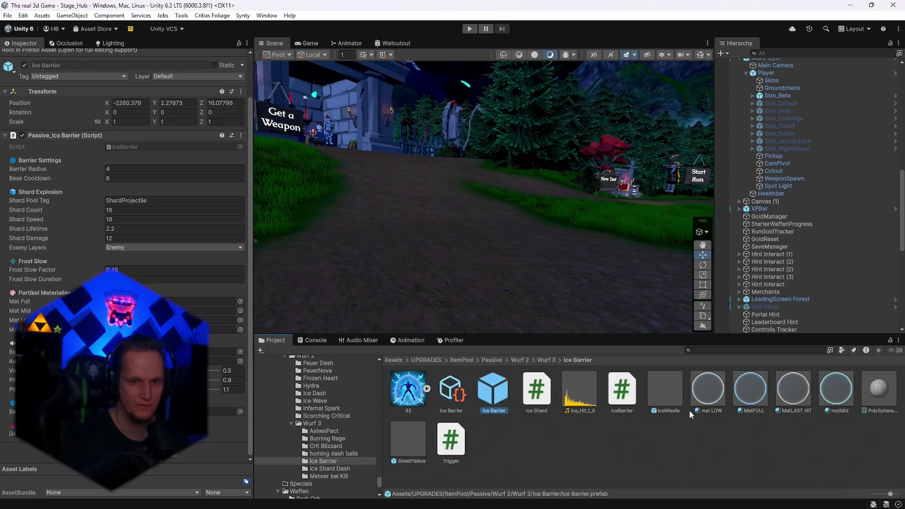
Step: Check the Ice Barrier prefab's Barrier Radius 4 setting and start play mode
mouse_move(672, 397)
left_mouse_down()
mouse_move(418, 443)
mouse_move(244, 423)
mouse_move(223, 408)
left_mouse_up()
left_click(469, 28)
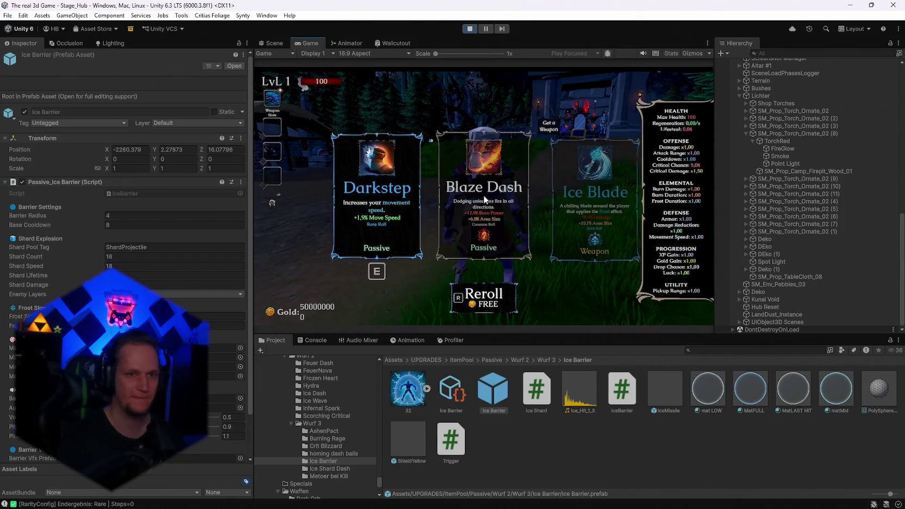
Step: Reroll the upgrade cards twice and pick Ice Barrier
key("r")
key("r")
key("r")
key("r")
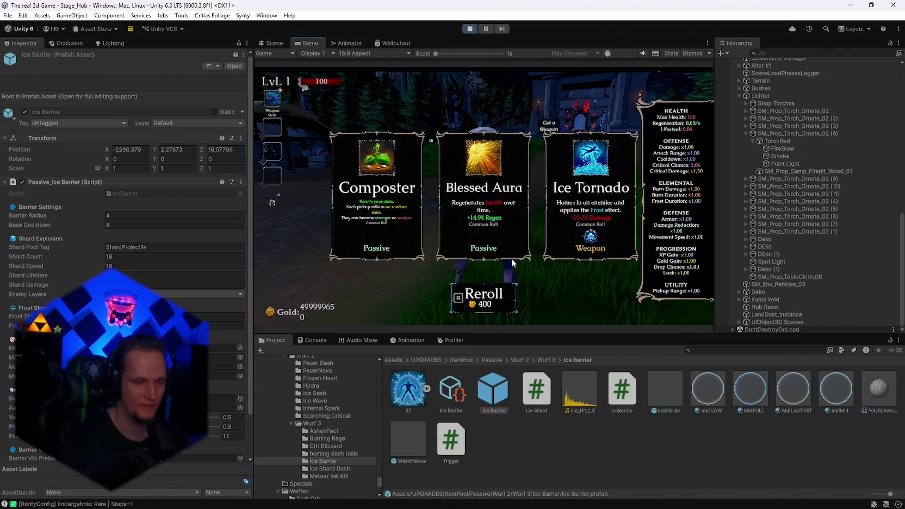
key("r")
key("r")
key("r")
left_click(577, 187)
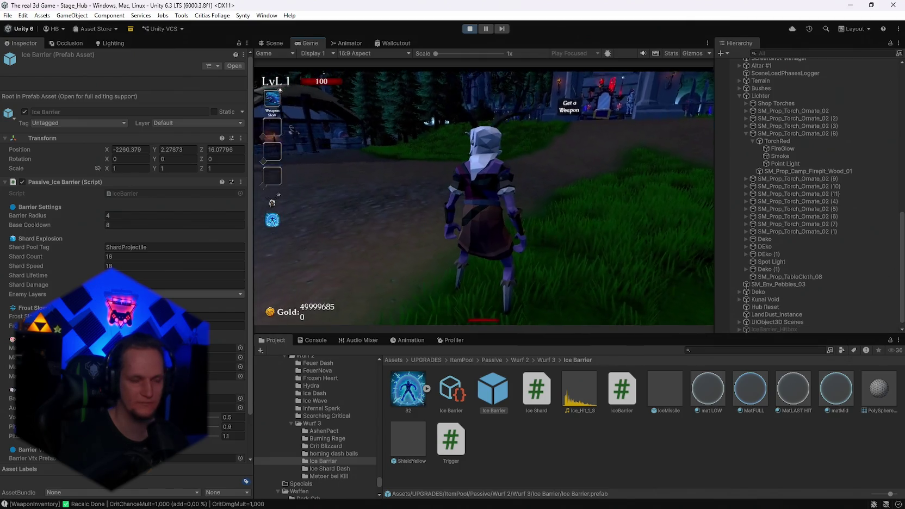
Step: Walk the player around with the blue bubble, pause, and bring up IceBarrier.cs
key("w")
key("s")
key("s")
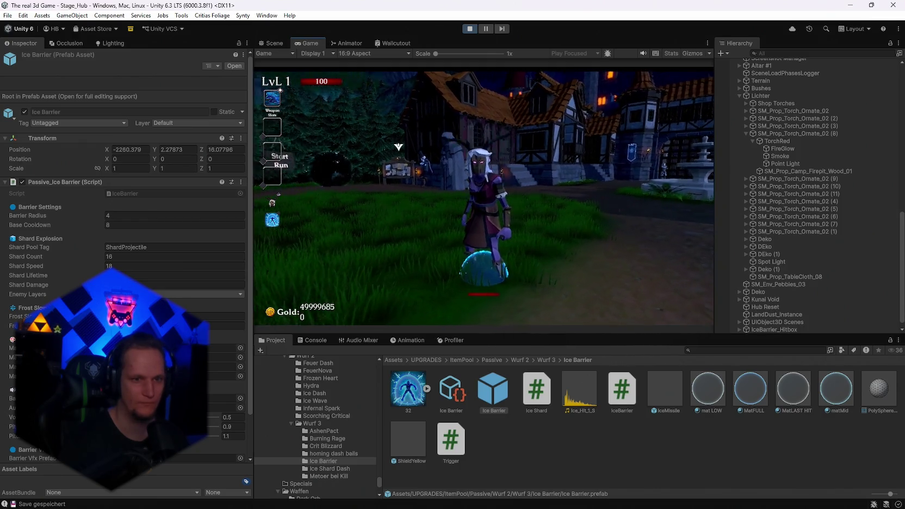
key("w")
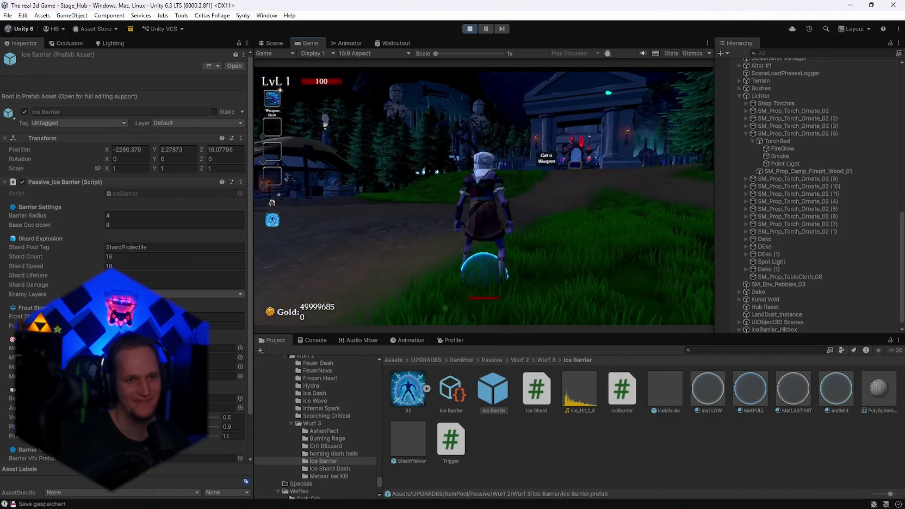
key("s")
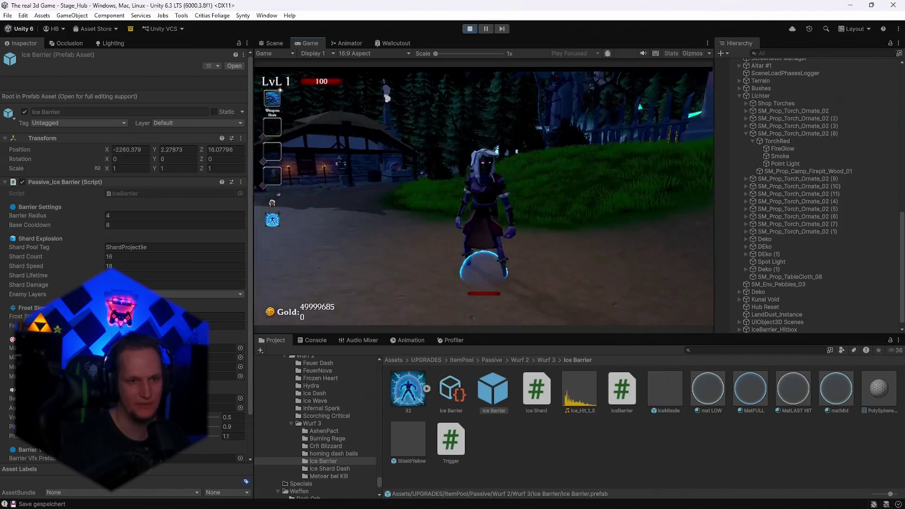
key("Escape")
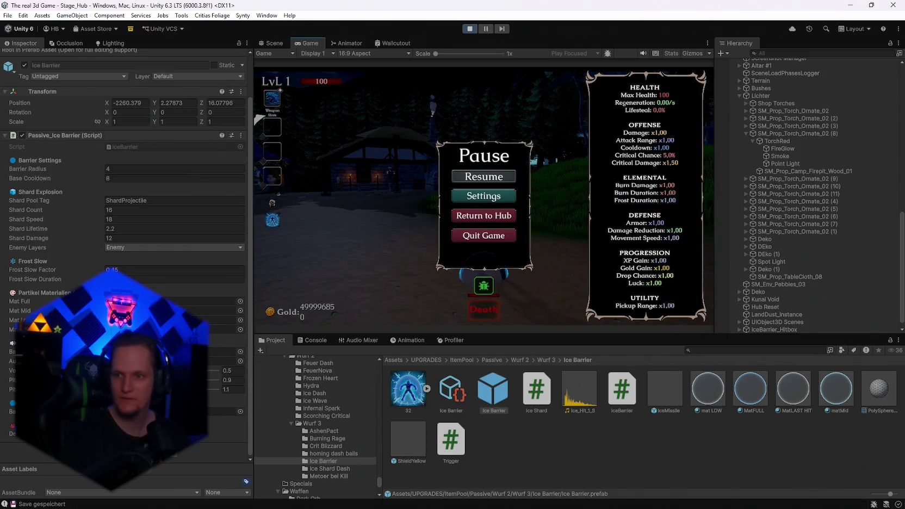
left_click(599, 499)
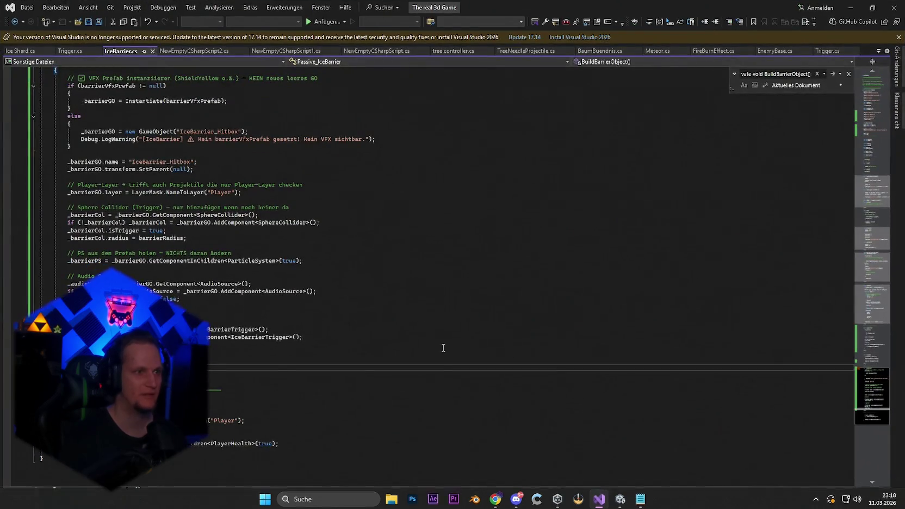
Step: Replace all of IceBarrier.cs with the updated code and save
key("ctrl+a")
key("ctrl+v")
key("ctrl+s")
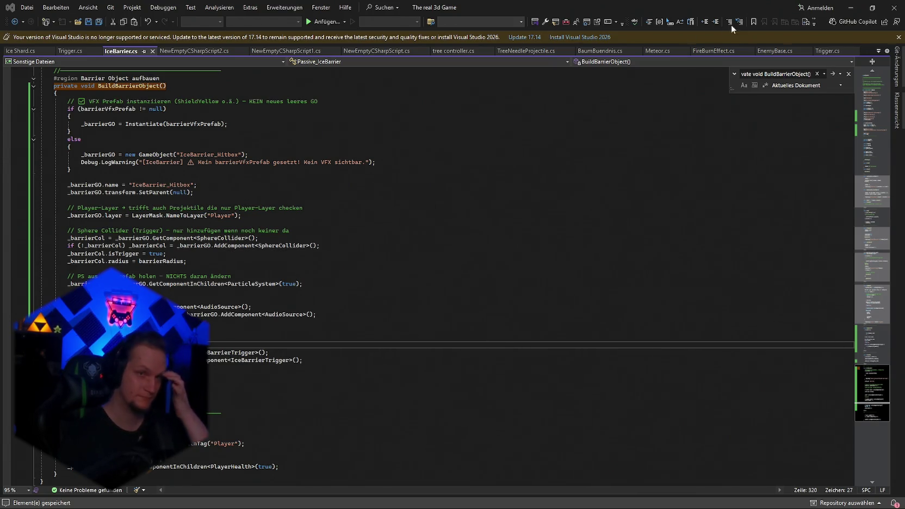
Step: Stop the Unity play session and bring Visual Studio back on IceBarrier.cs
left_click(850, 7)
left_click(470, 29)
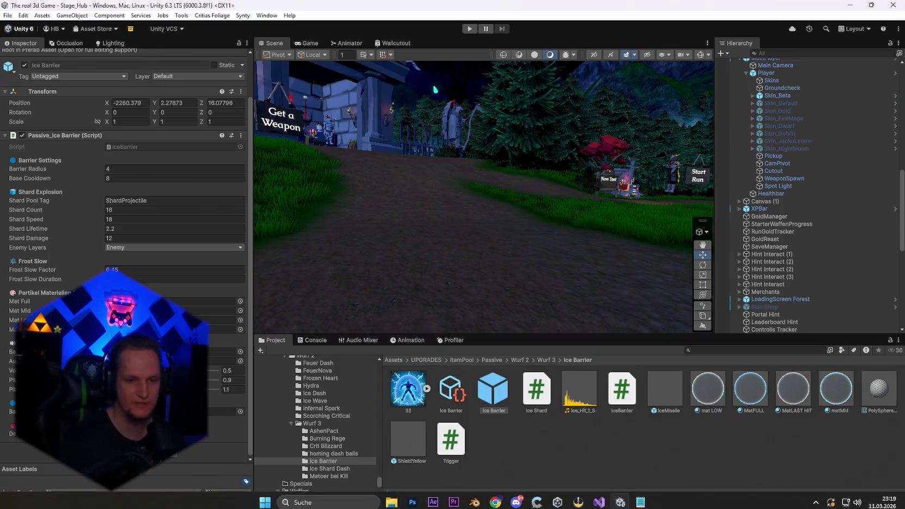
left_click(594, 500)
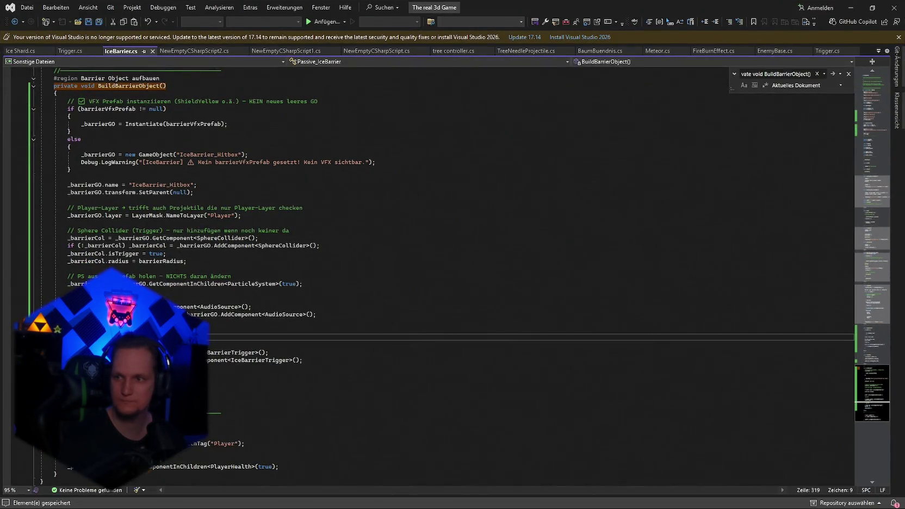
Step: Replace the Barrier VFX Prefab field block with a version adding rotationEuler and scale
left_click(446, 383)
key("ctrl+f")
key("ctrl+v")
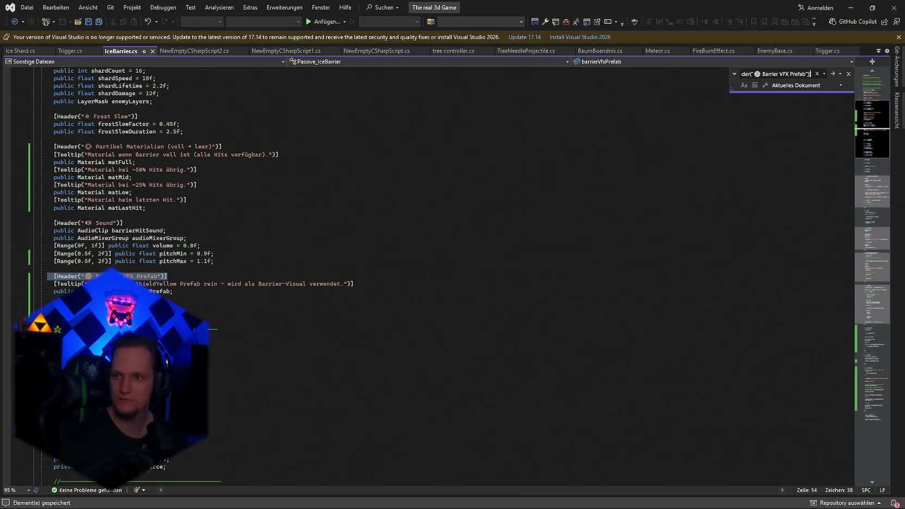
key("Escape")
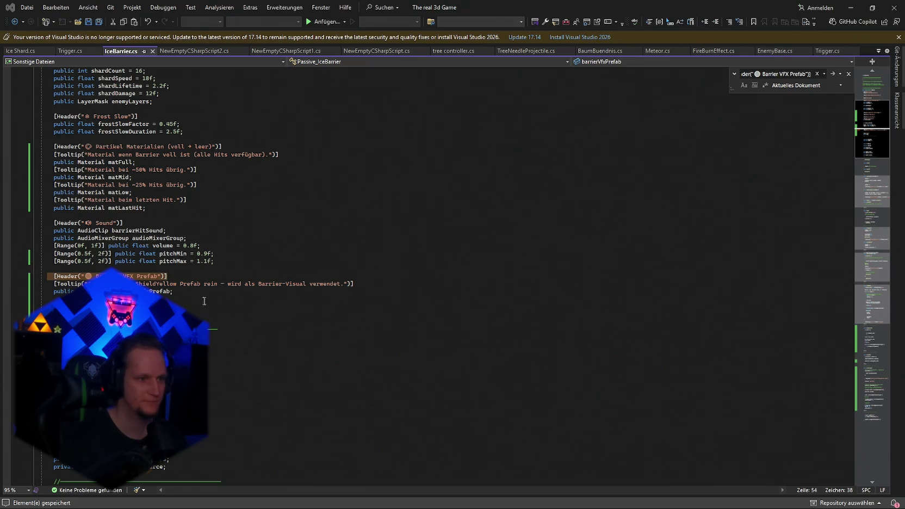
left_click_drag(178, 291, 55, 276)
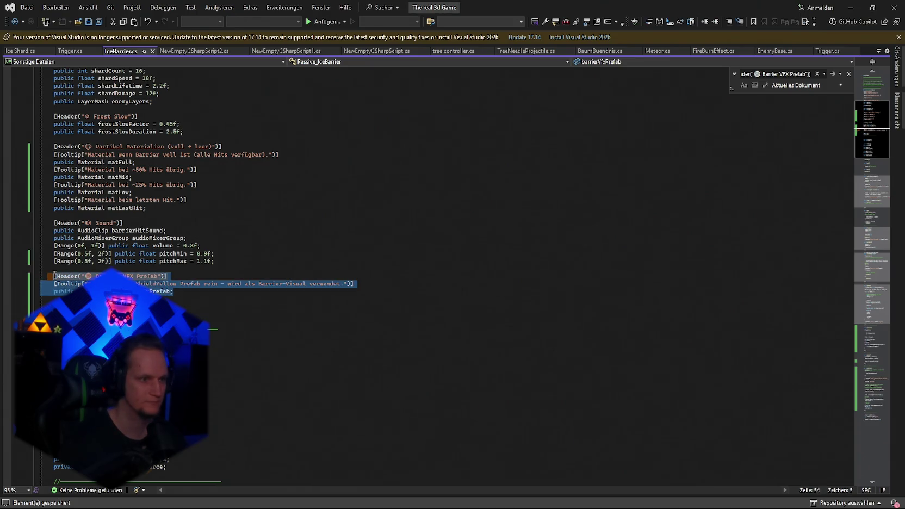
key("ctrl+v")
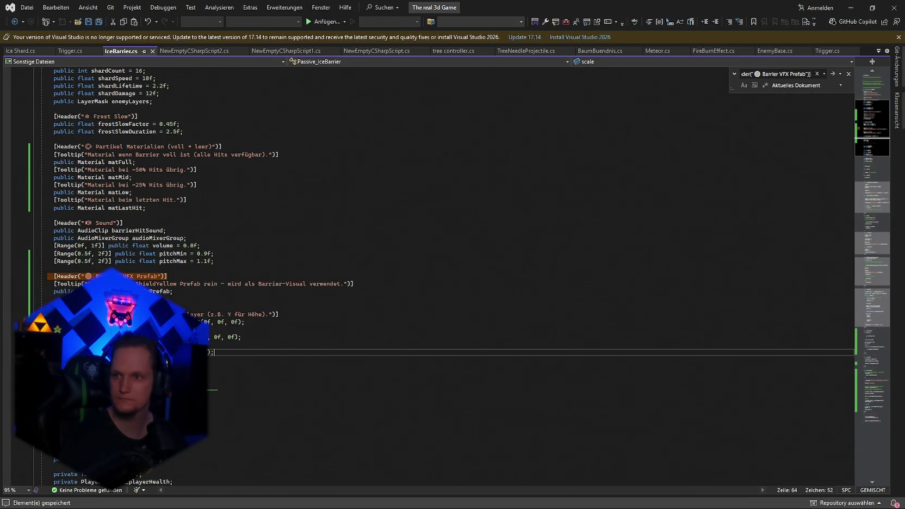
Step: Find the IceBarrier_Hitbox naming line and select the barrier naming and parenting lines
left_click(640, 332)
key("ctrl+f")
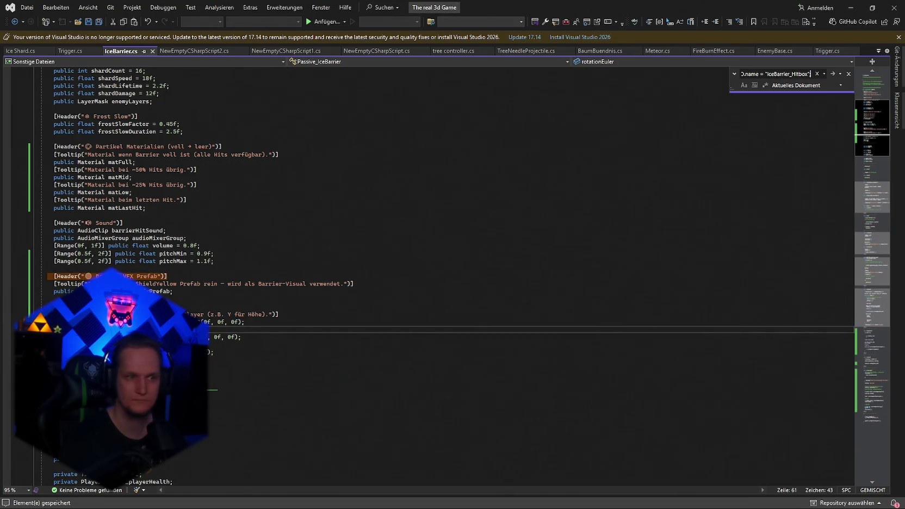
key("Return")
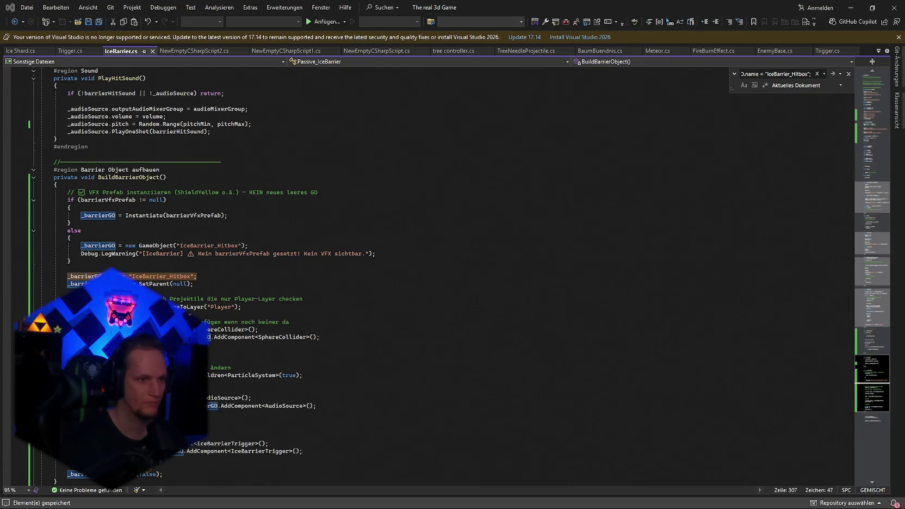
left_click(212, 303)
left_click_drag(241, 307, 67, 276)
Step: Paste the rotation and scale code, make the barrier follow the player plus positionOffset, and save IceBarrier.cs
key("ctrl+v")
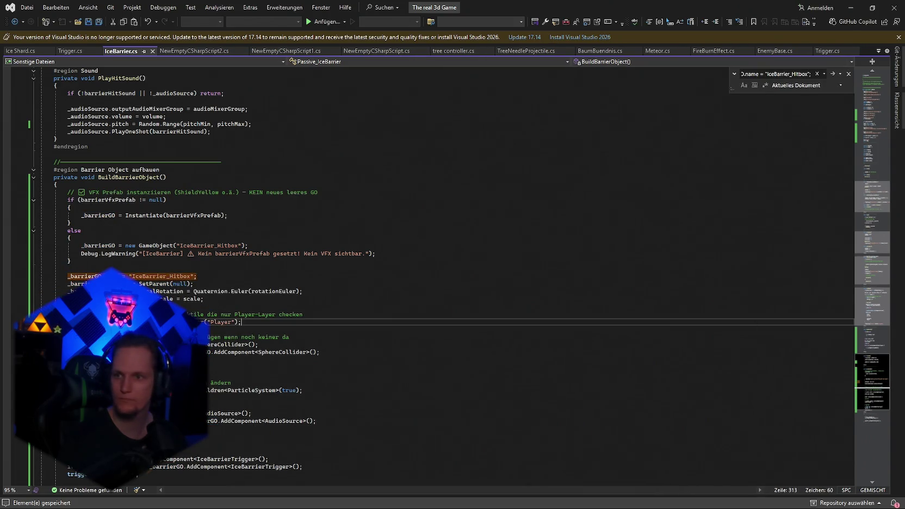
left_click(689, 368)
key("ctrl+f")
type("if (_barrierGO)")
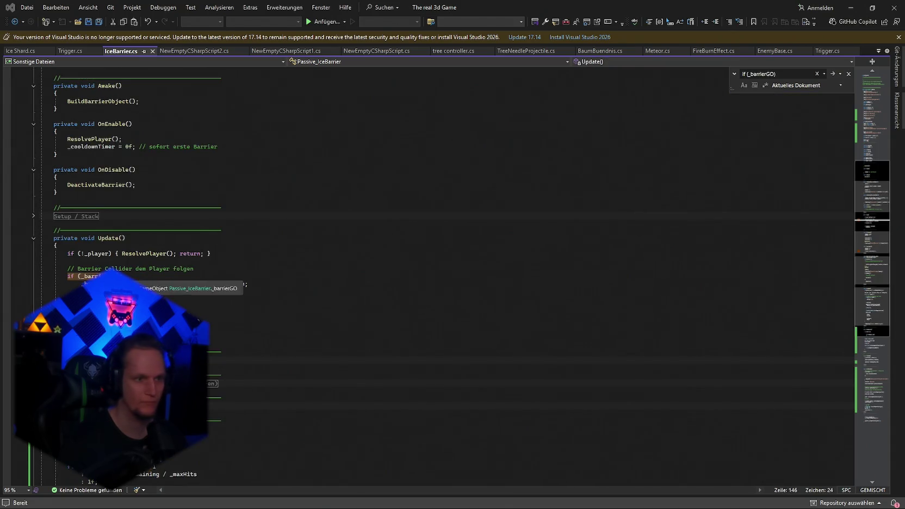
left_click(207, 270)
left_click(261, 286)
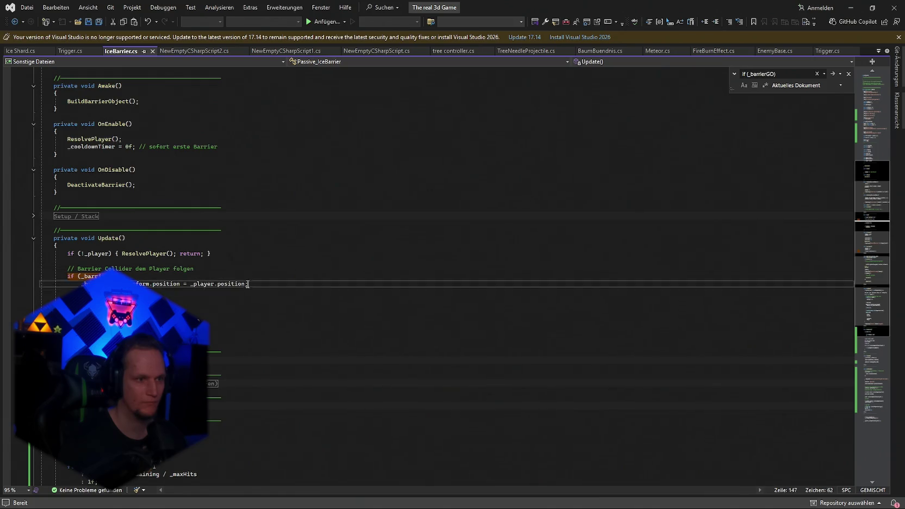
key("Tab")
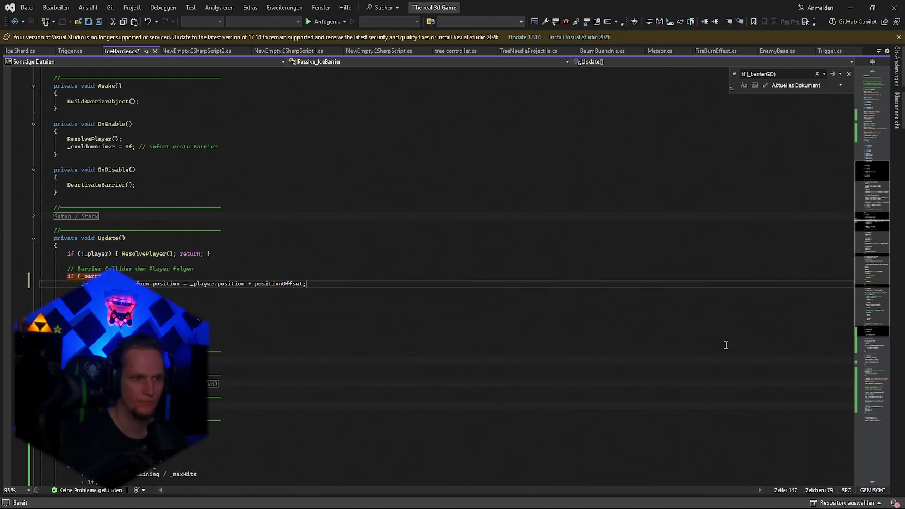
key("ctrl+s")
key("alt+Tab")
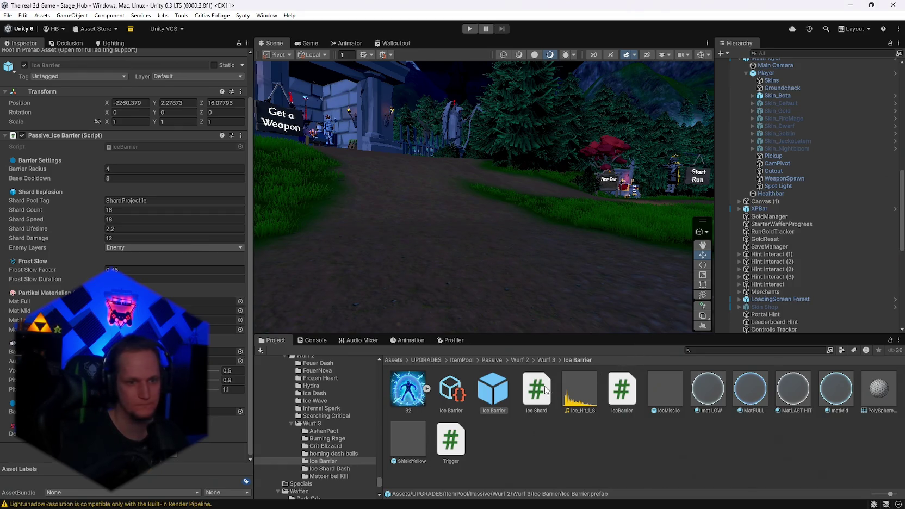
Step: Set the Ice Barrier prefab's Scale Z to 4 and enter Play mode
left_click(505, 419)
left_click(477, 400)
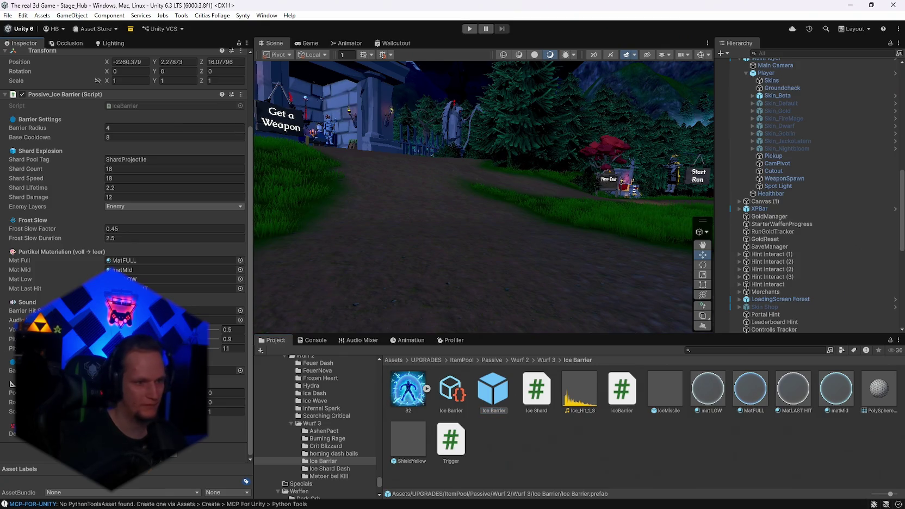
left_click(226, 411)
type("4")
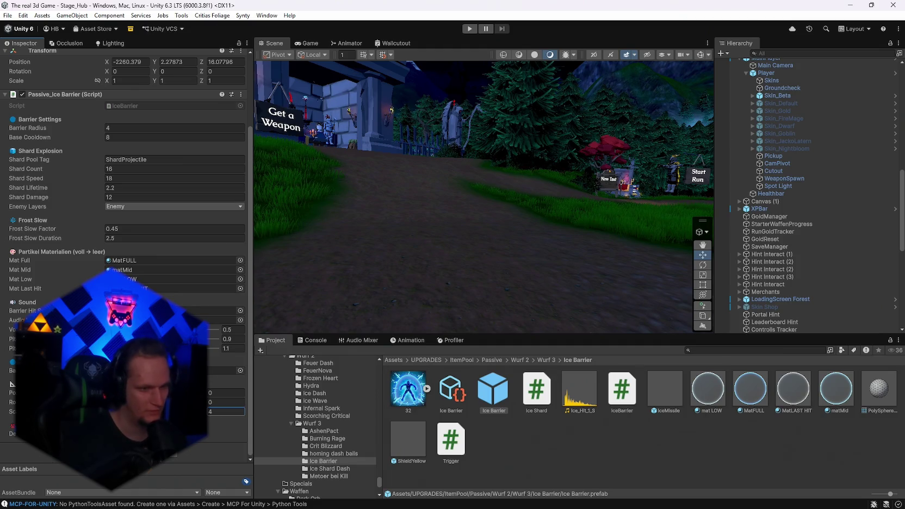
key("Return")
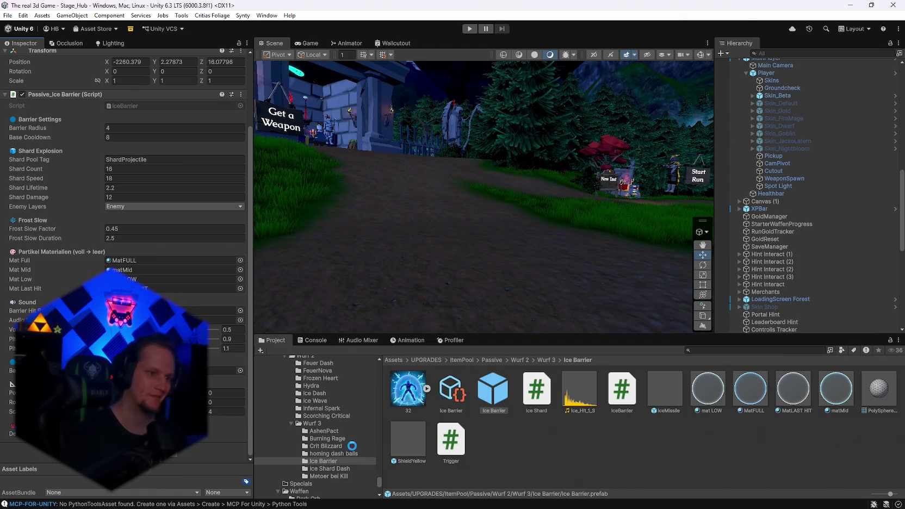
left_click(470, 28)
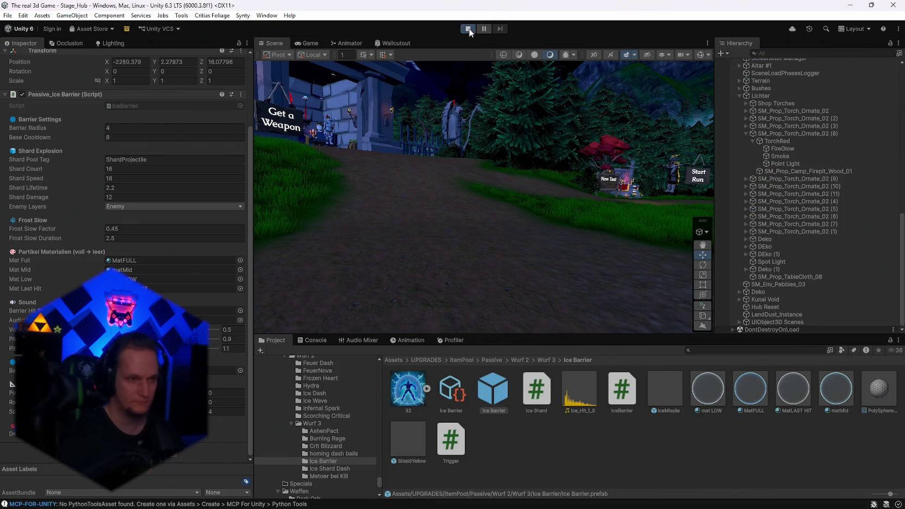
Step: At the altar, reroll the upgrade cards four times, take Ice Barrier, and run around inside the bubble
key("w")
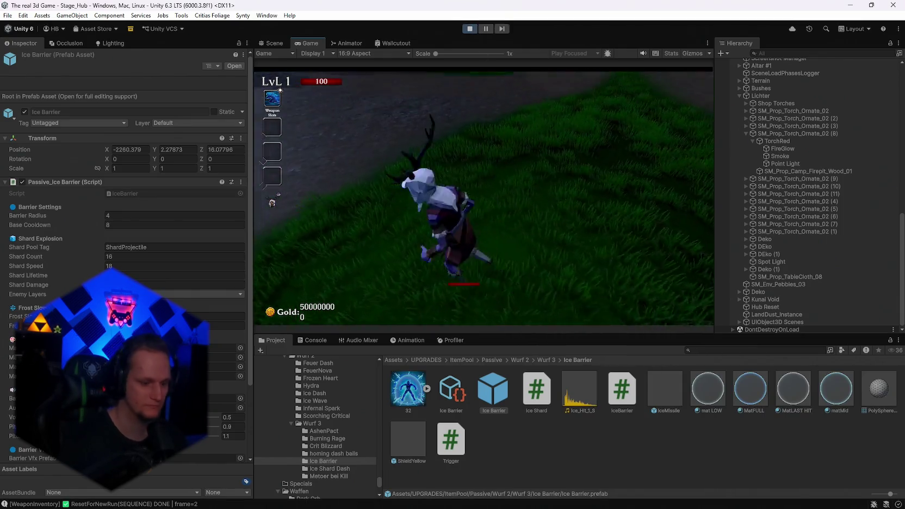
key("e")
key("r")
key("r")
key("r")
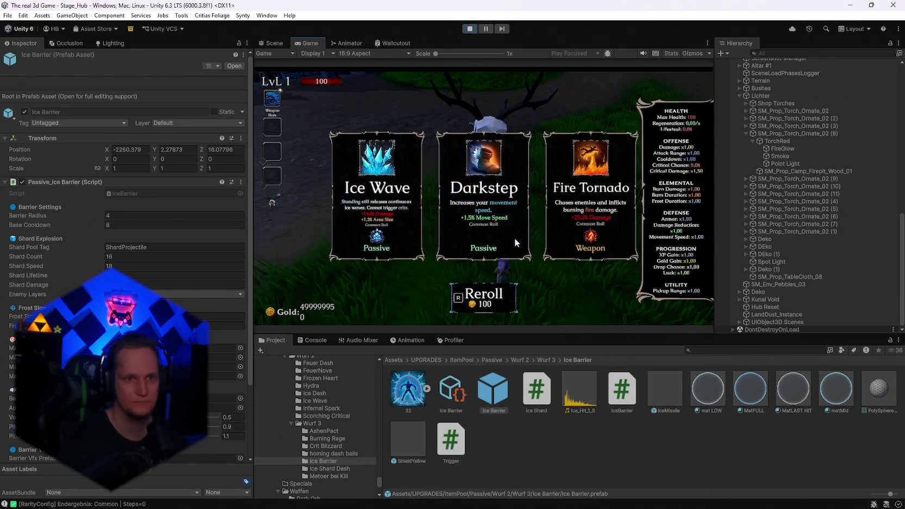
key("r")
key("r")
key("r")
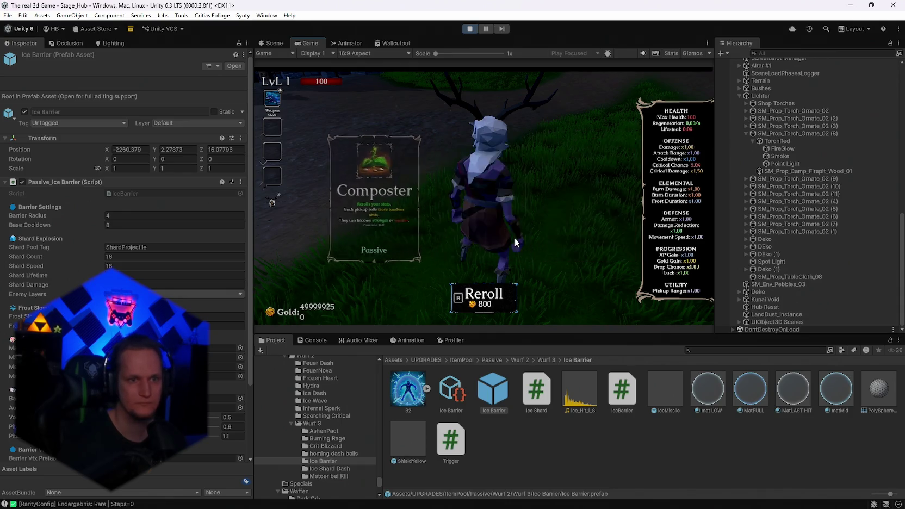
key("r")
key("r")
key("r")
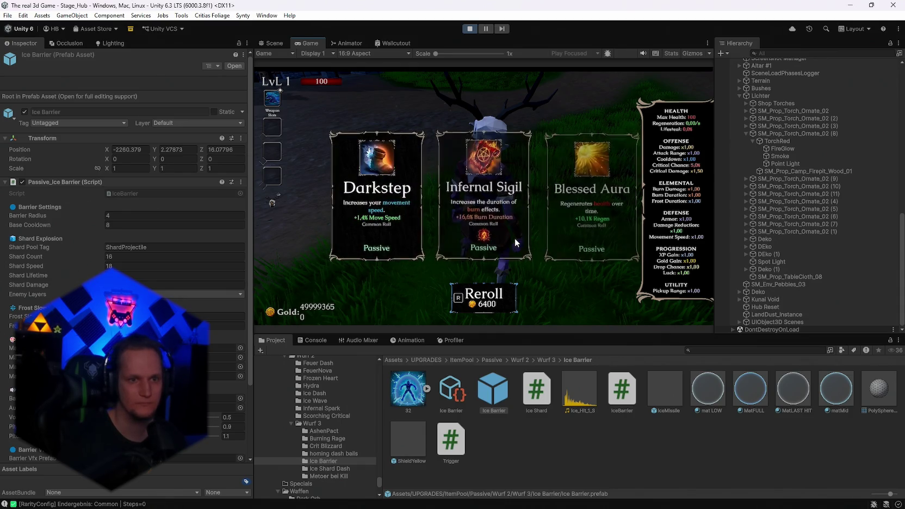
key("r")
key("r")
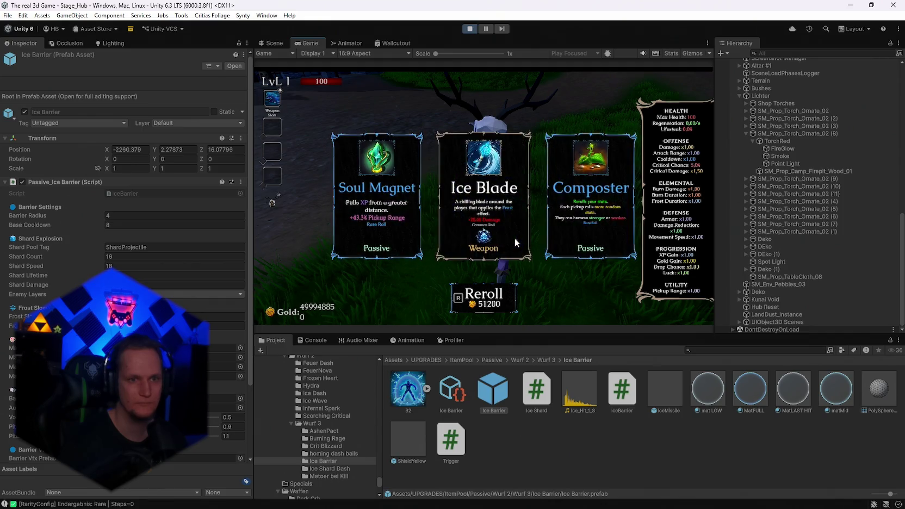
key("1")
key("s")
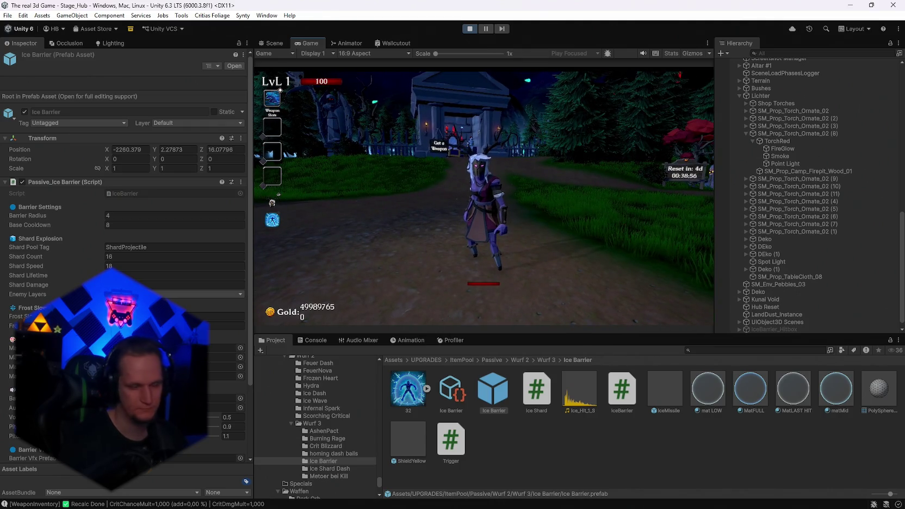
key("w")
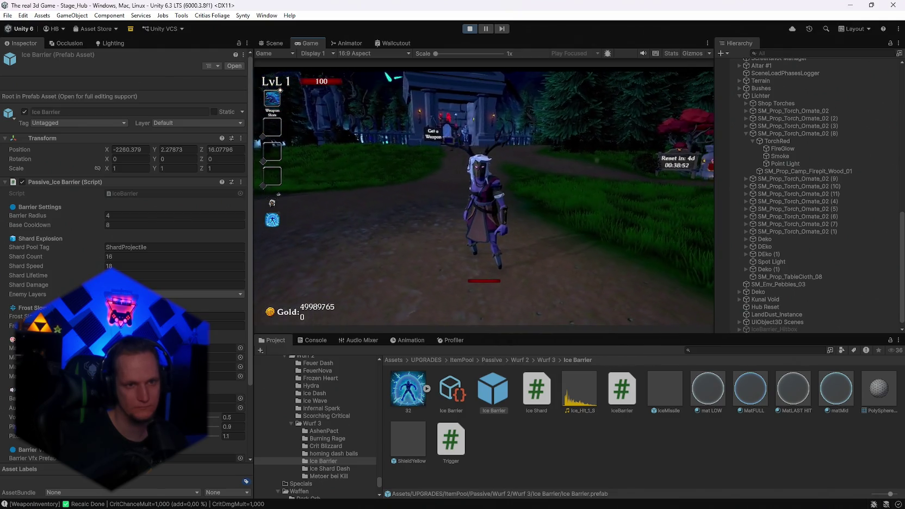
Step: Run through the village inside the ice bubble toward the market stalls
key("w")
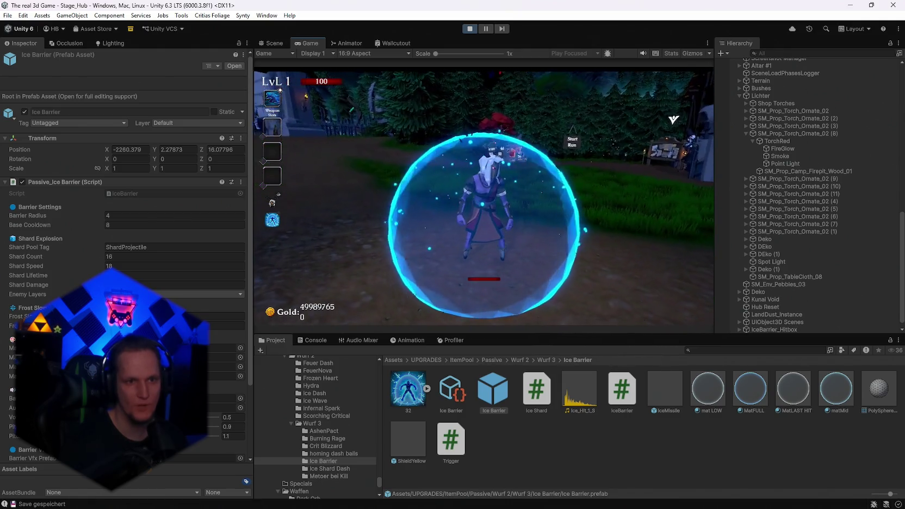
key("w")
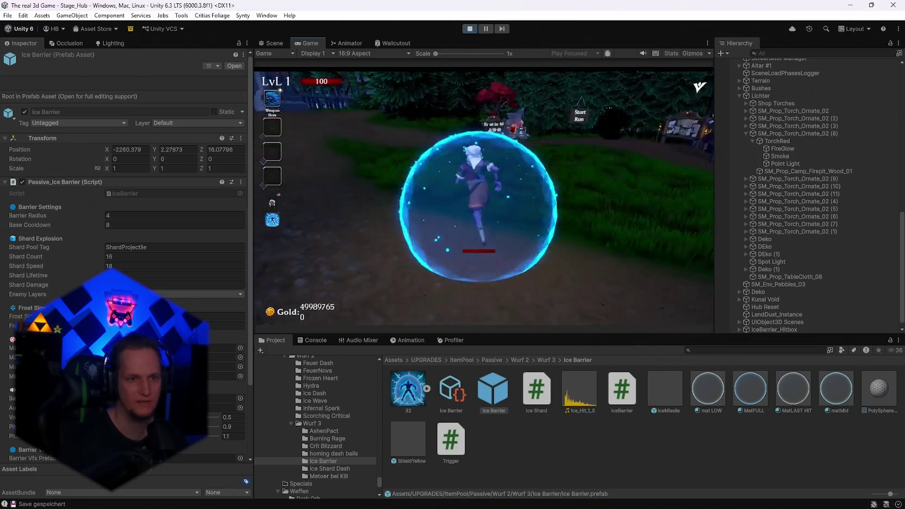
key("w")
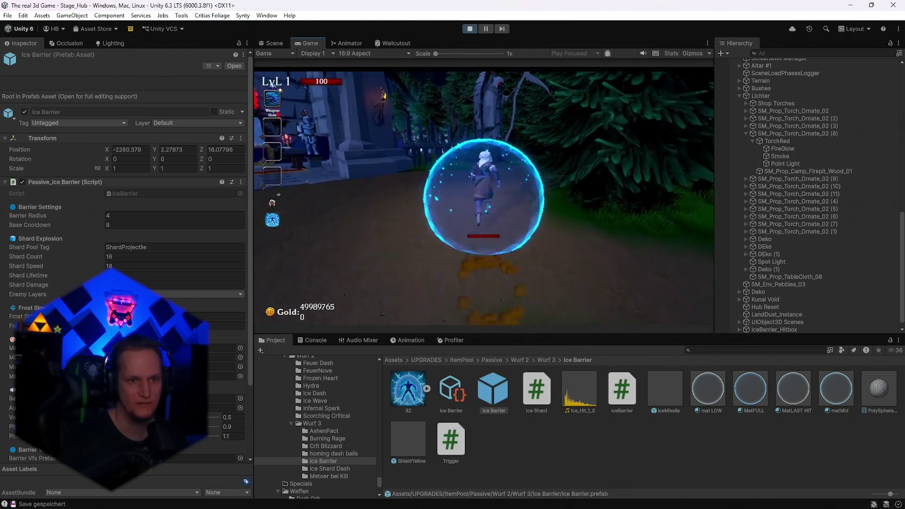
key("w")
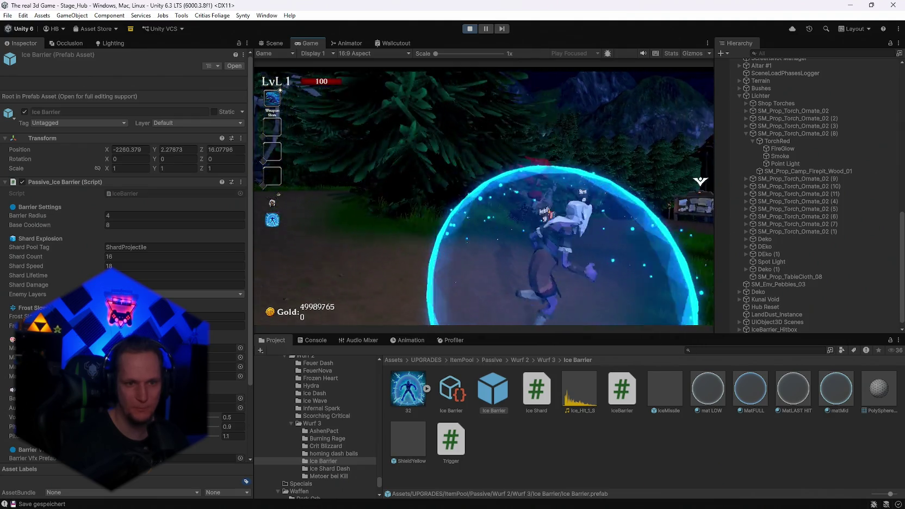
key("w")
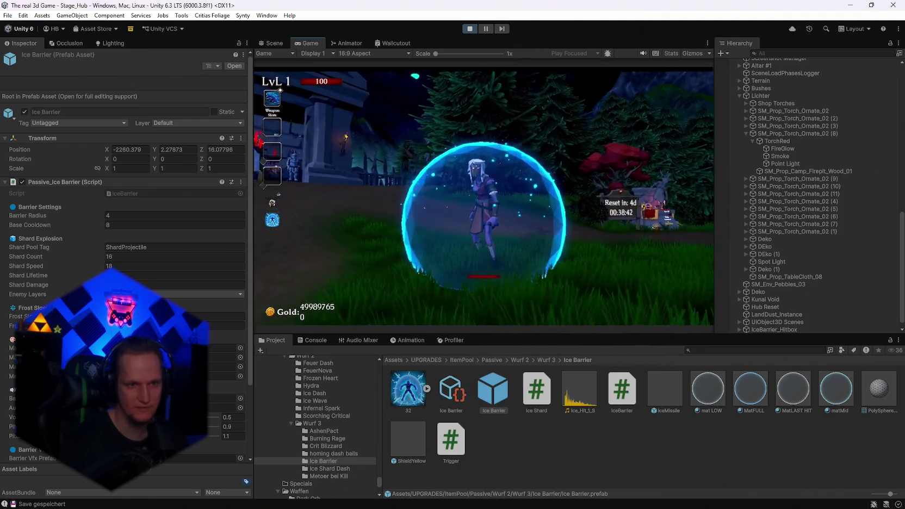
key("w")
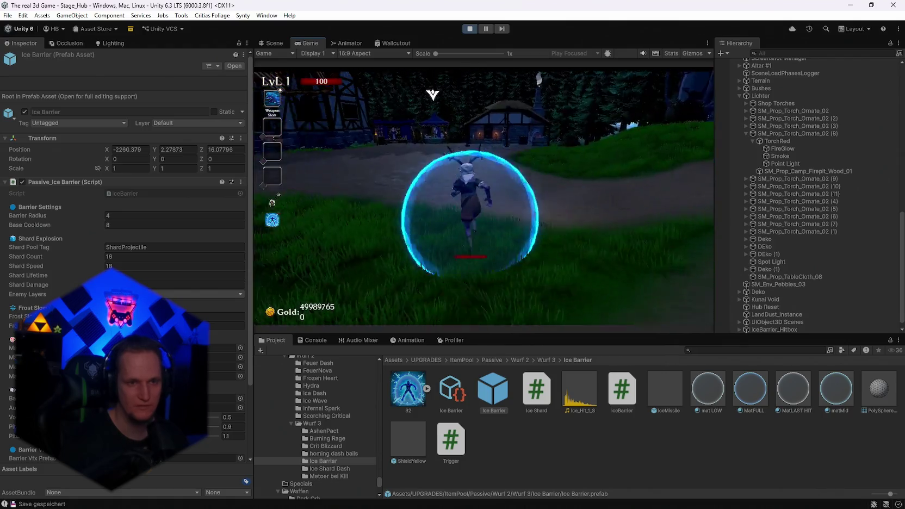
Step: At the merchant's Skin Shop, equip the FireMage, Midas-Touch and Goblin skins in turn
key("w")
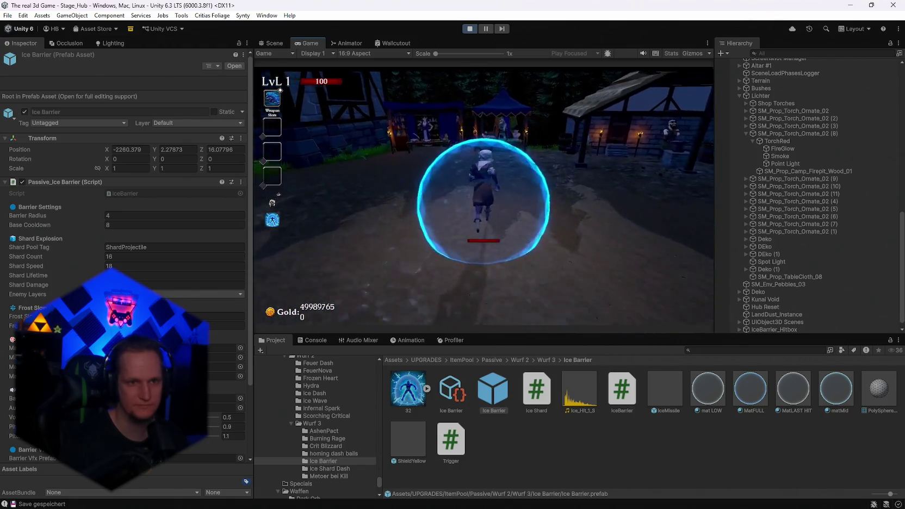
left_click(583, 185)
left_click(689, 316)
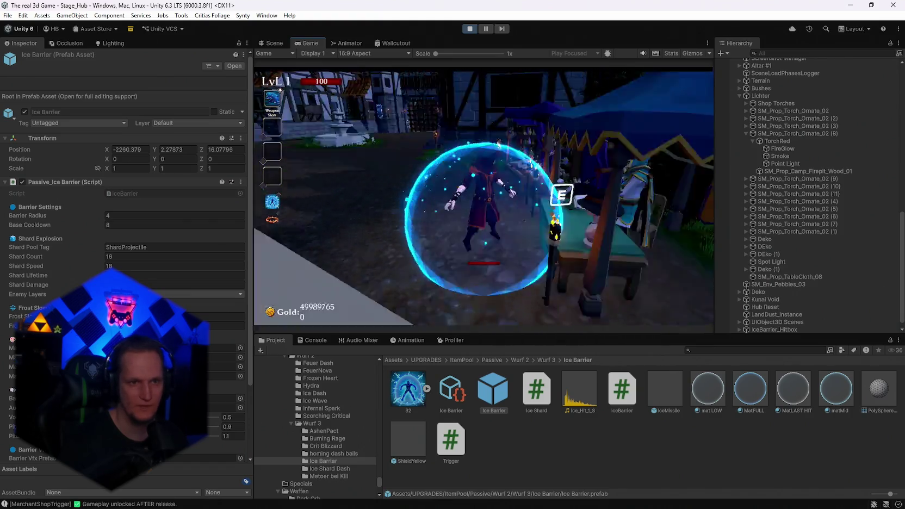
key("e")
left_click(669, 188)
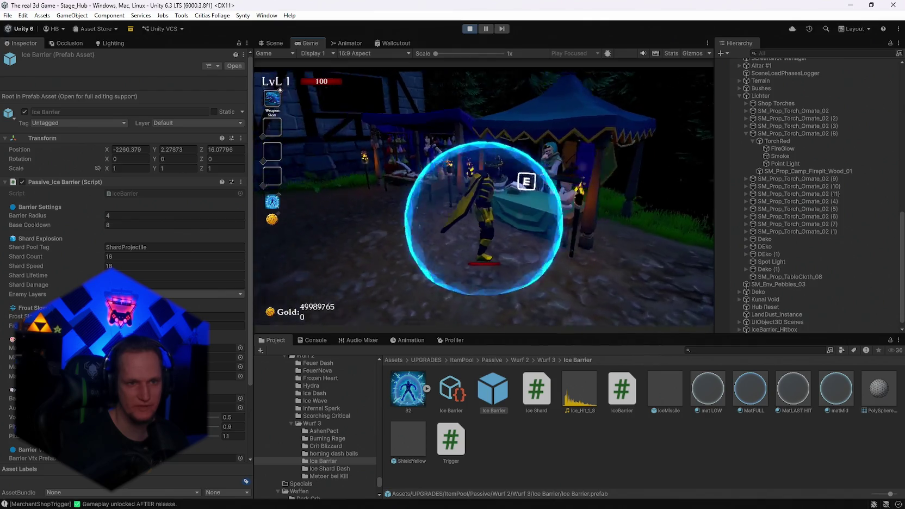
key("e")
scroll(582, 286, "down", 2)
left_click(587, 261)
left_click(690, 316)
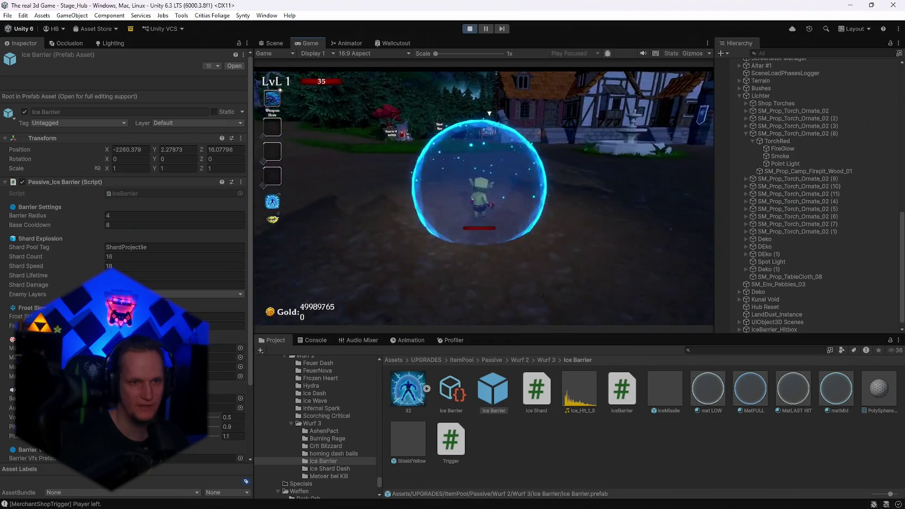
Step: Walk the goblin back to the merchant and equip the Jack a Latern skin
key("w")
key("w")
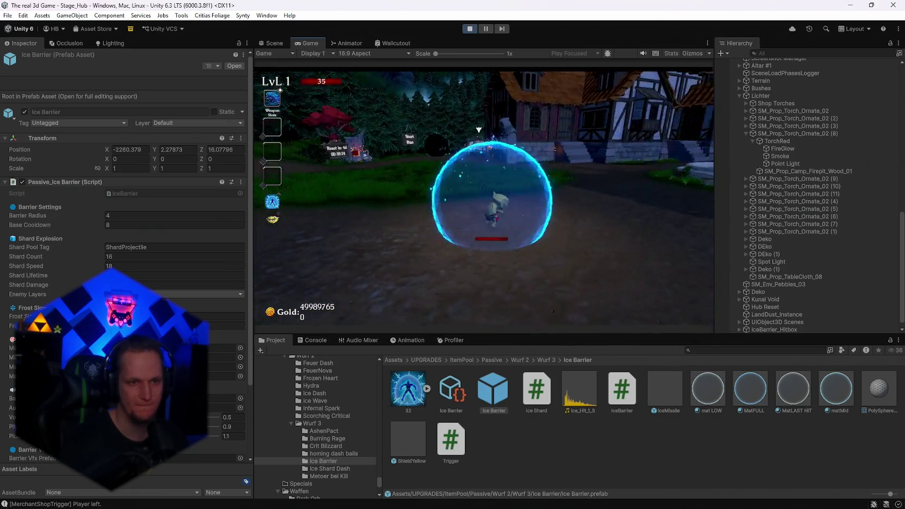
key("w")
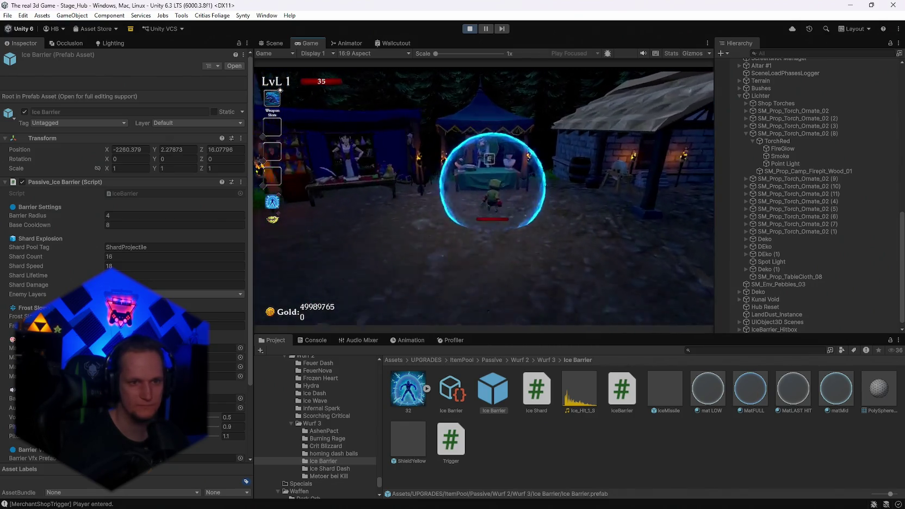
key("e")
left_click(661, 261)
left_click(686, 315)
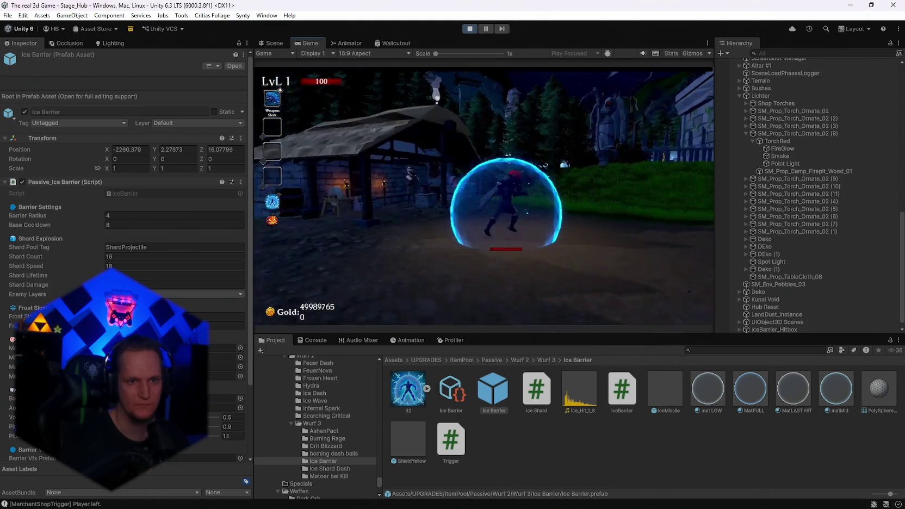
Step: Revisit the Skin Shop, then walk back and forth between the village and the forest path
key("w")
key("e")
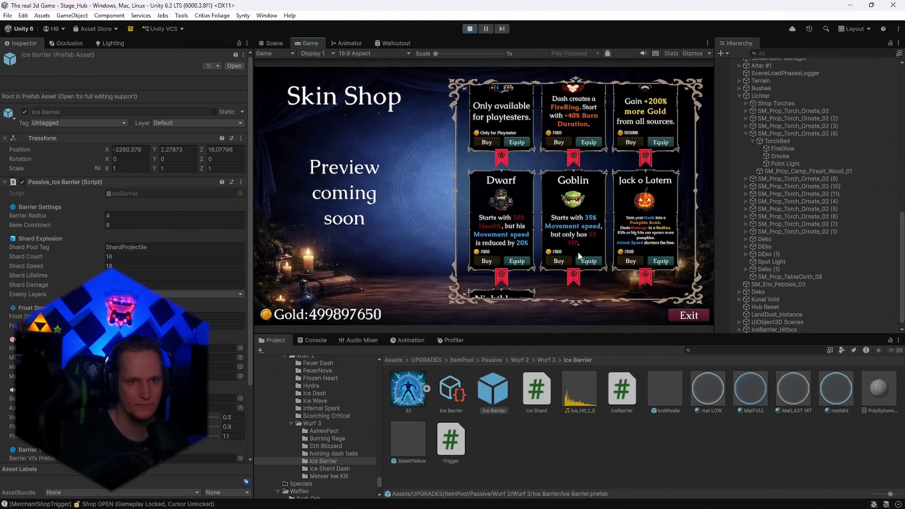
left_click(687, 315)
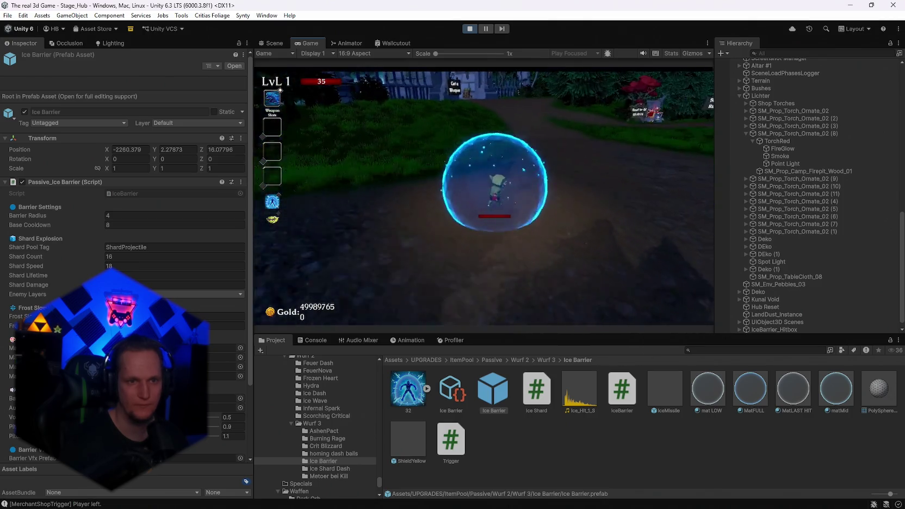
key("w")
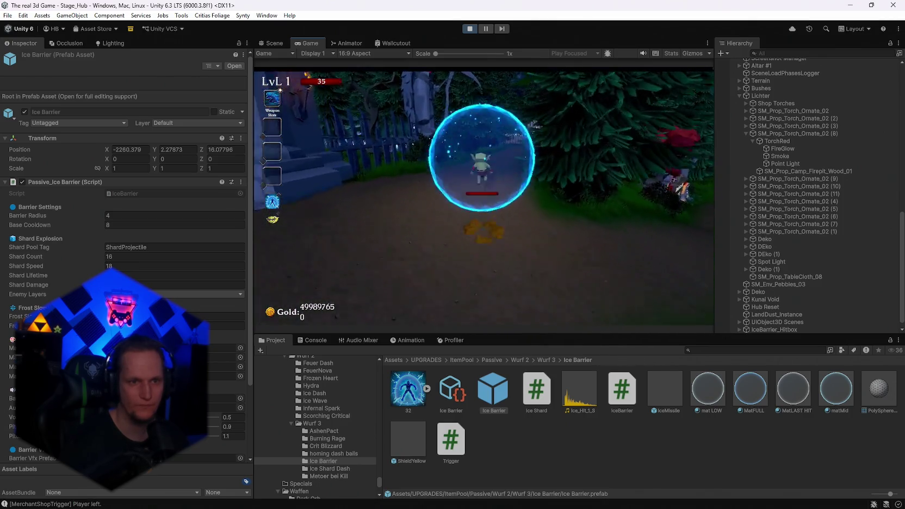
key("s")
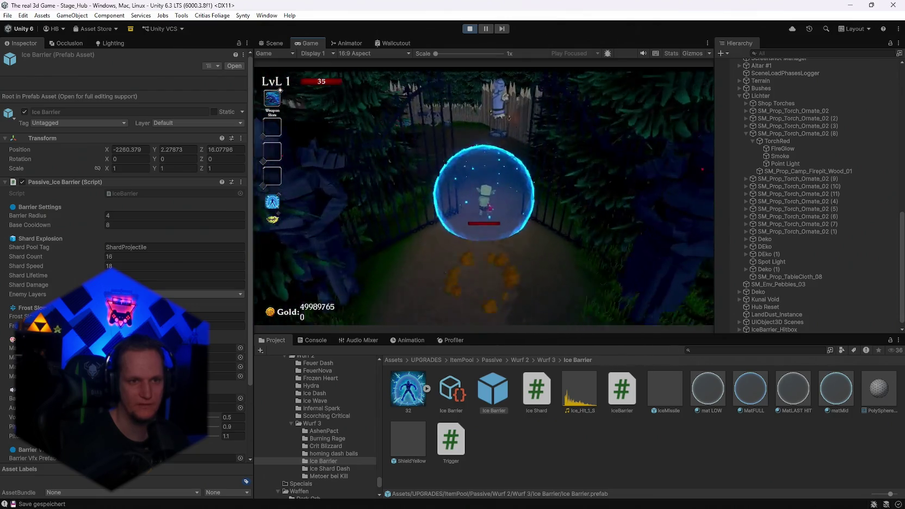
key("w")
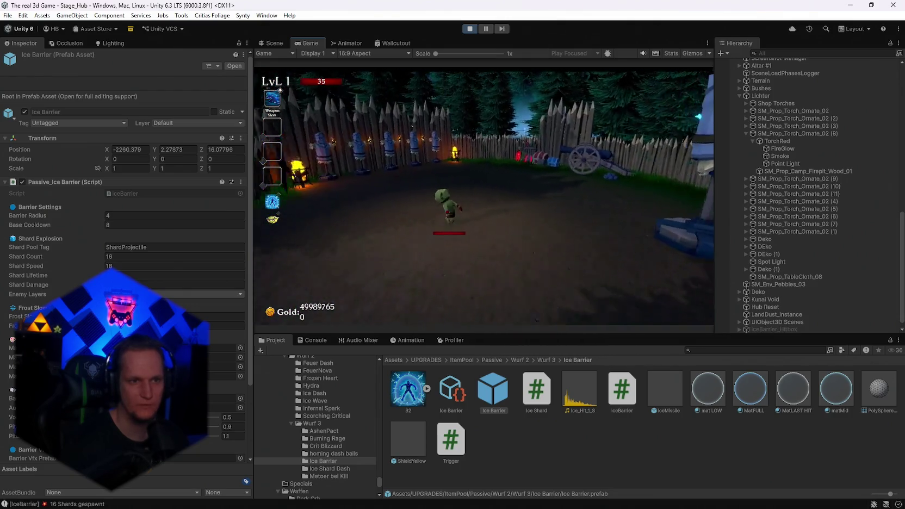
key("s")
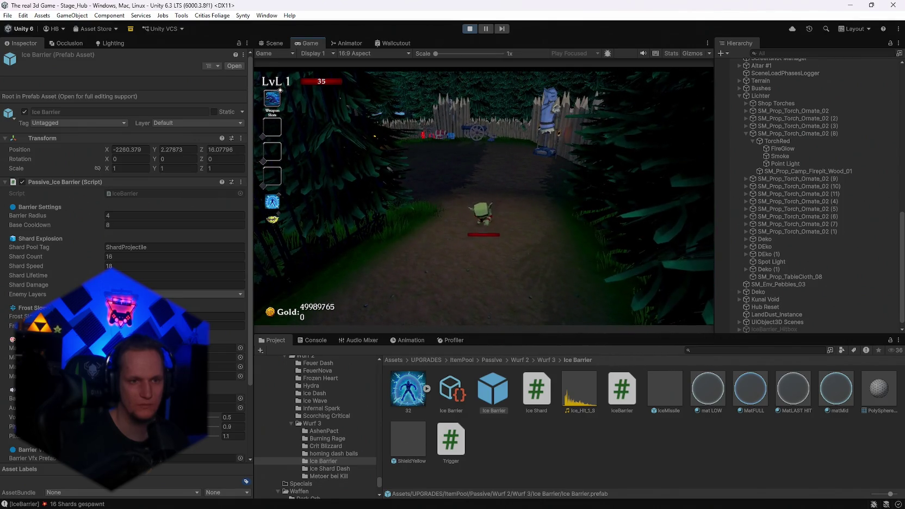
key("w")
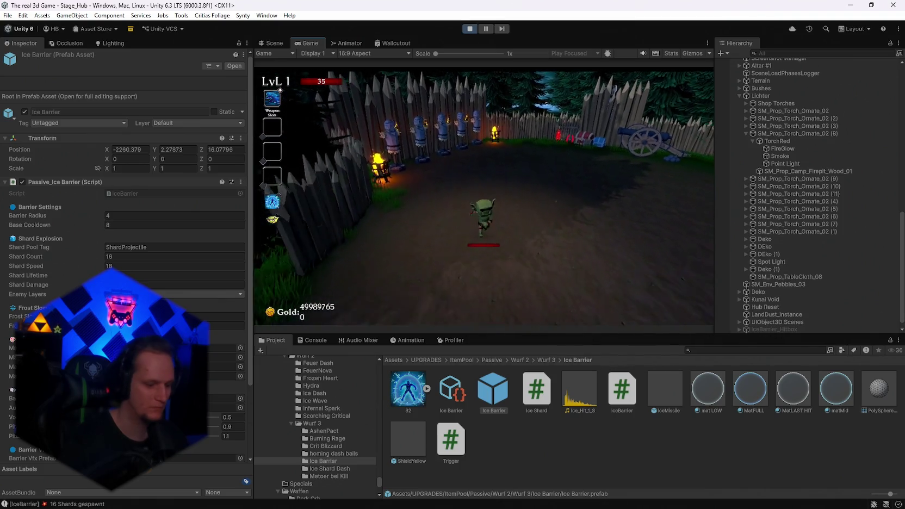
Step: Pick the Ice Ball weapon upgrade and run past the dummies onto the forest path
key("Tab")
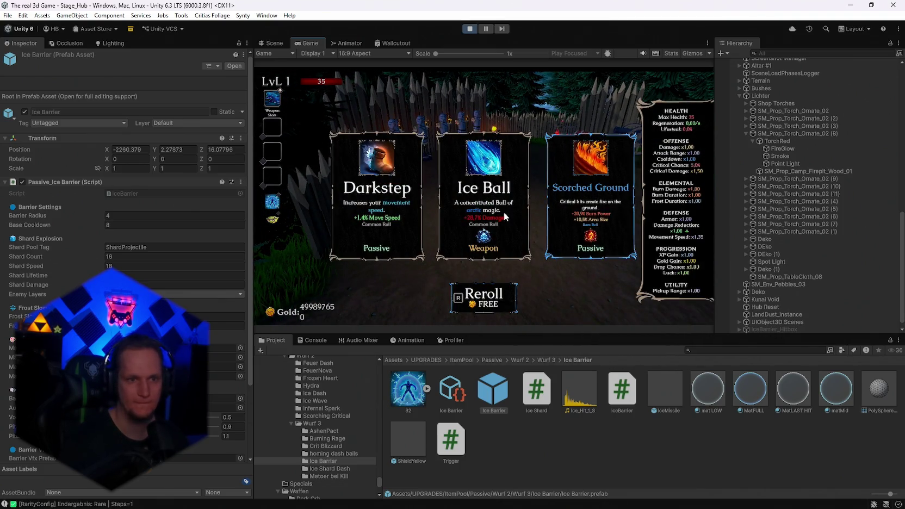
left_click(515, 210)
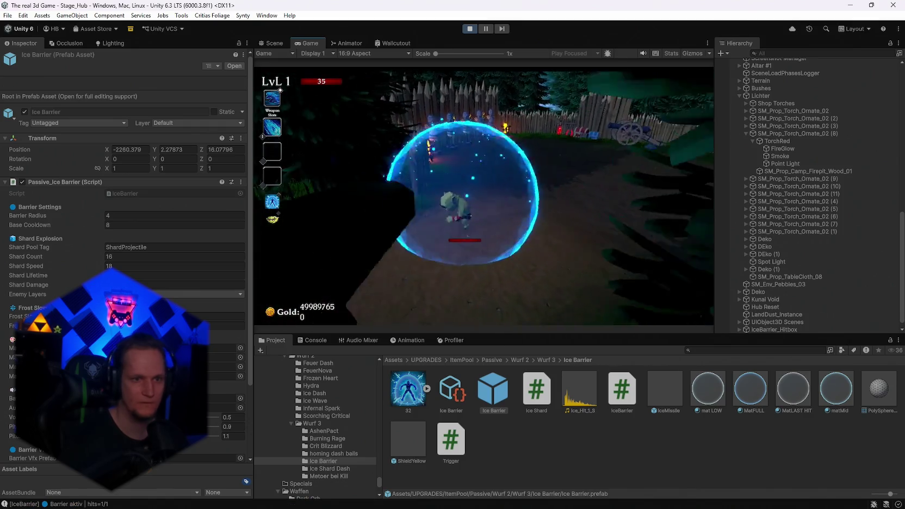
key("w")
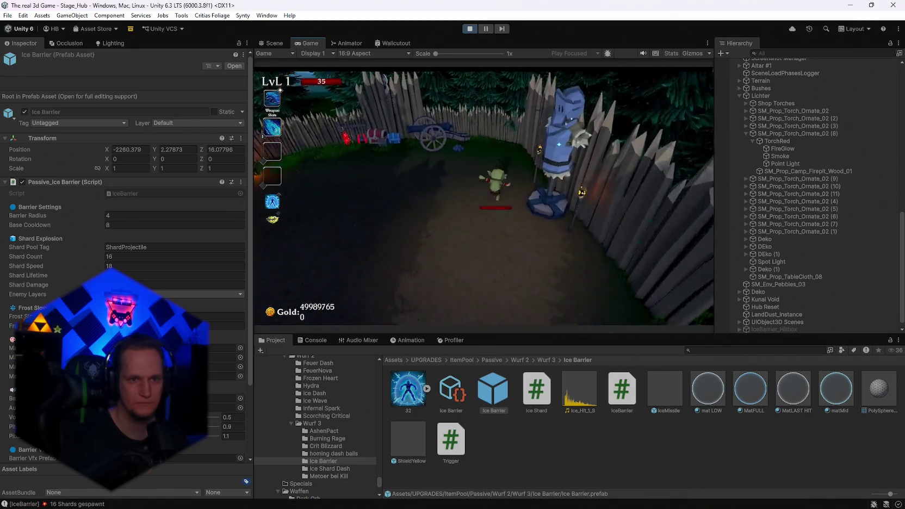
key("w")
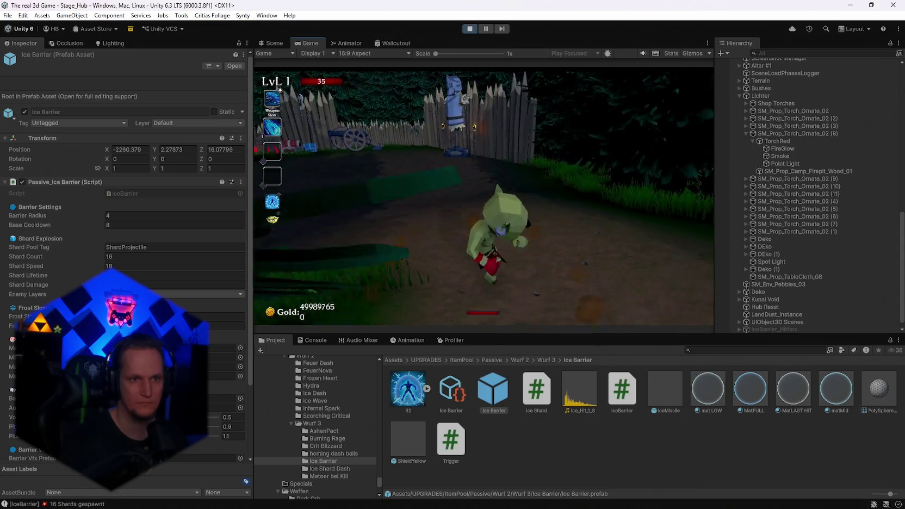
key("w")
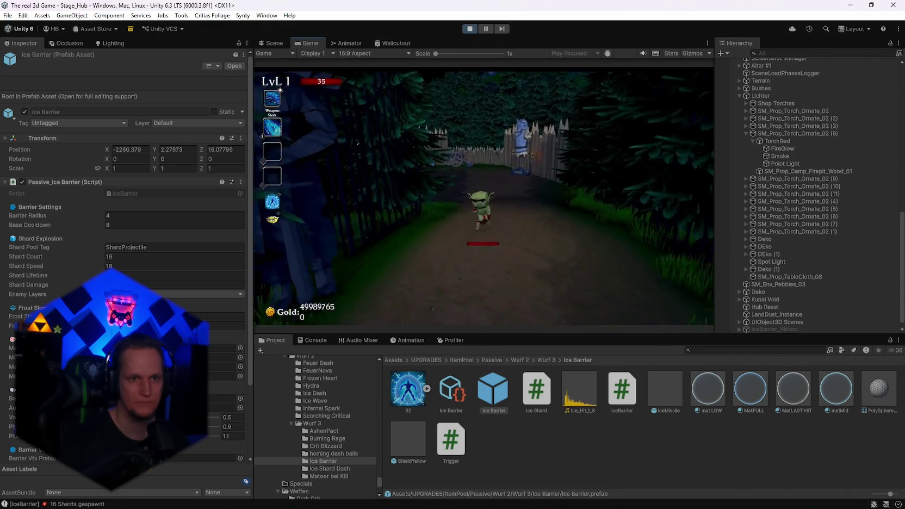
Step: Pause the game and inspect the IceBarrier_Hitbox object's components, then resume
key("Escape")
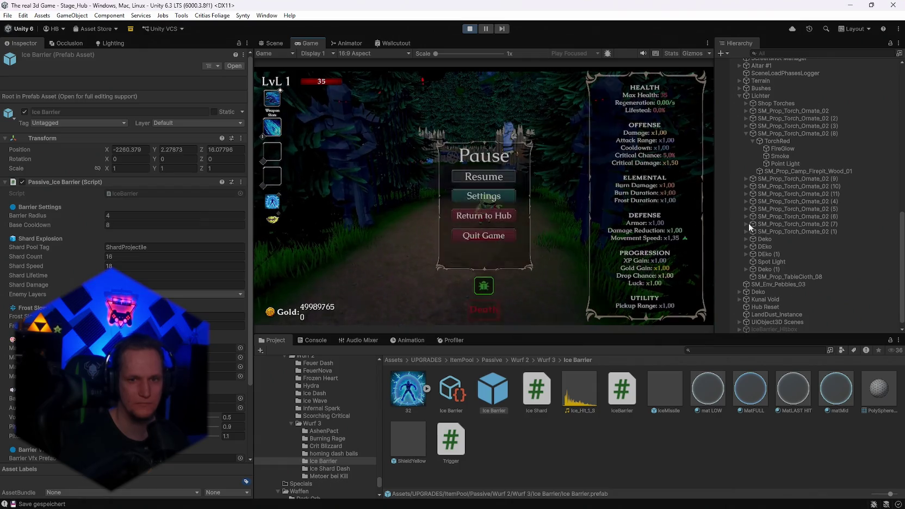
scroll(814, 237, "up", 5)
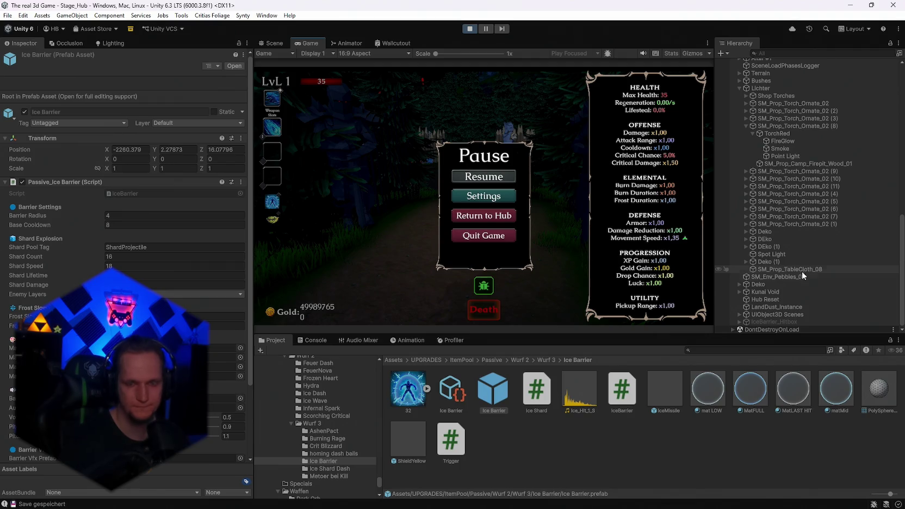
scroll(789, 253, "down", 5)
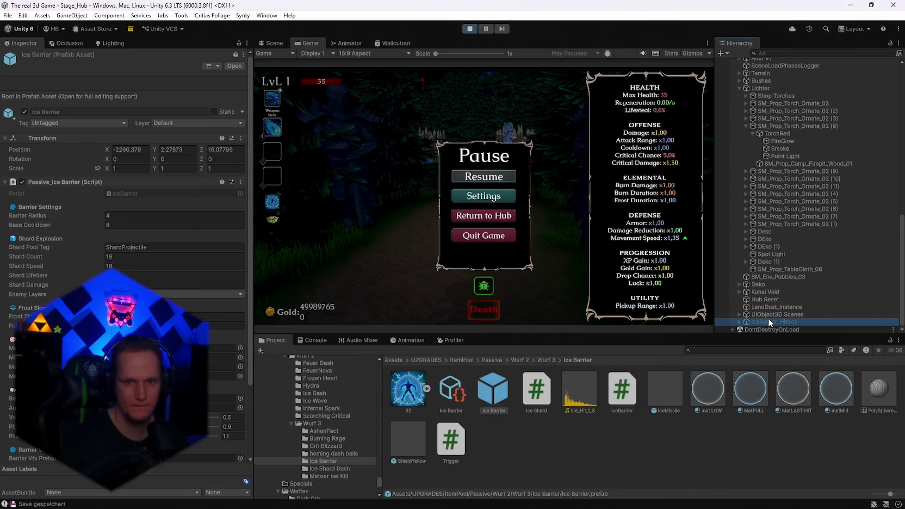
left_click(769, 321)
scroll(140, 257, "down", 8)
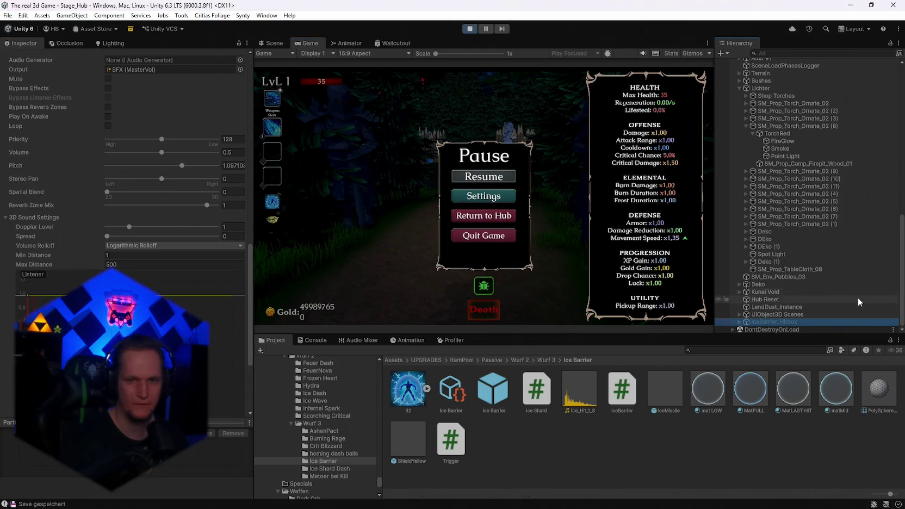
scroll(140, 258, "up", 3)
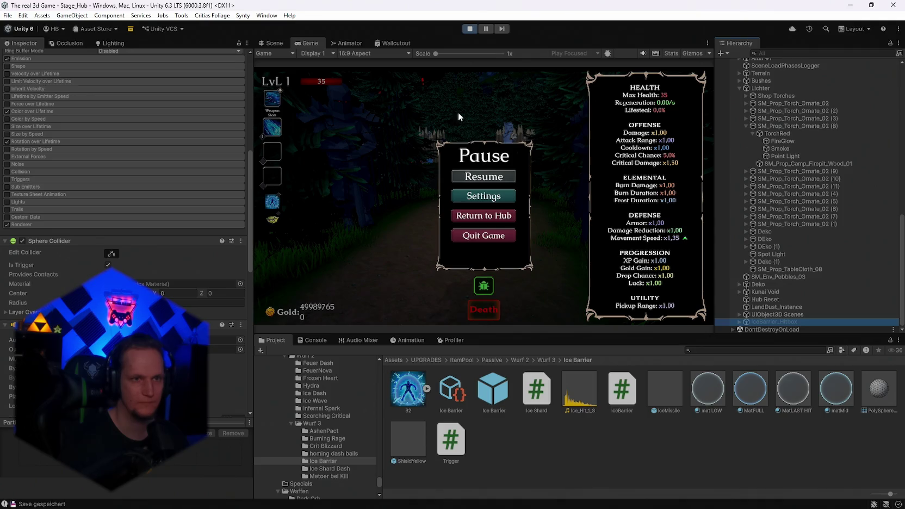
left_click(484, 176)
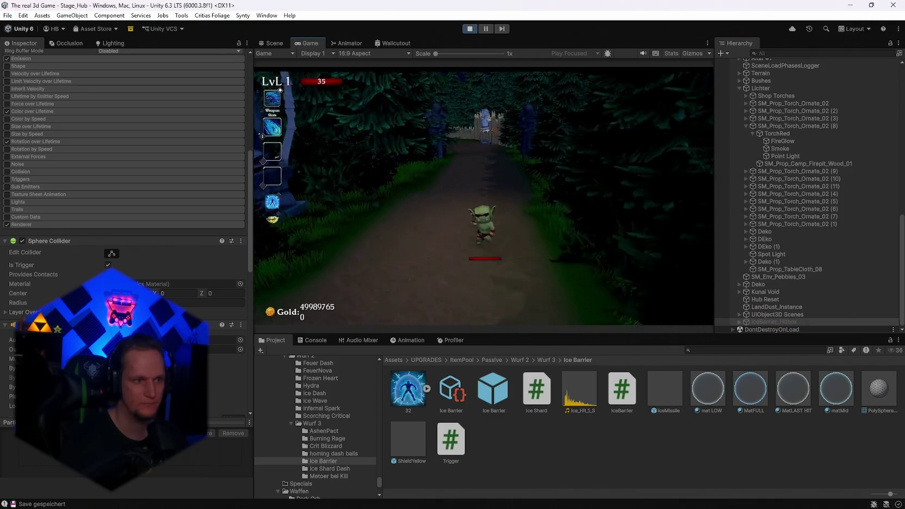
Step: Enable Gizmos to show collider outlines, trigger the barrier in the courtyard, then stop play mode
key("Escape")
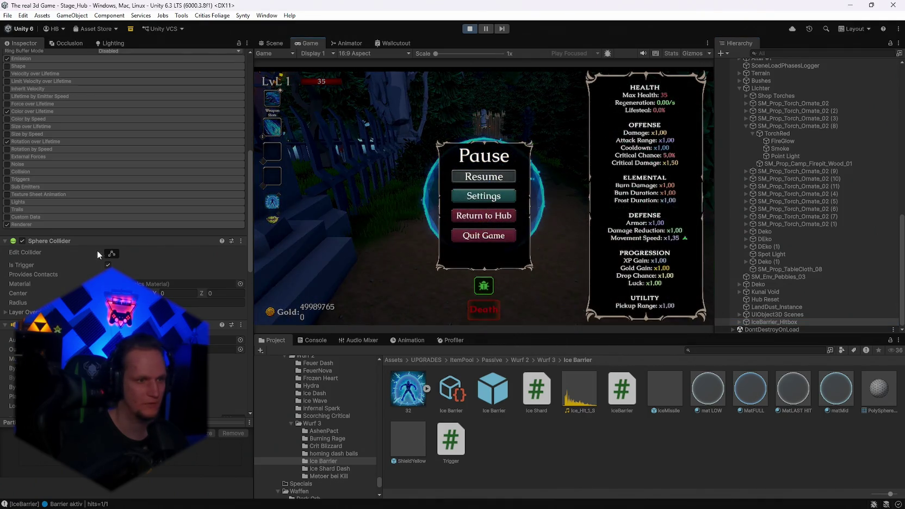
left_click(694, 53)
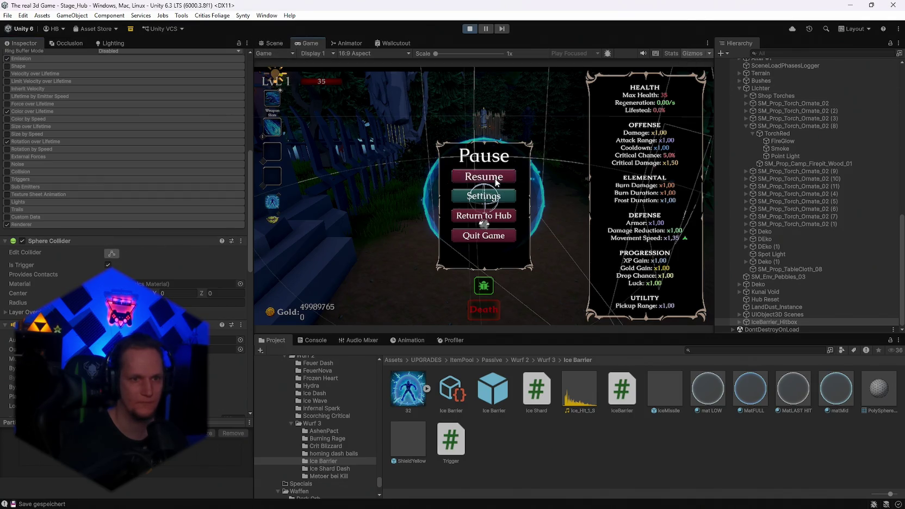
left_click(490, 177)
key("w")
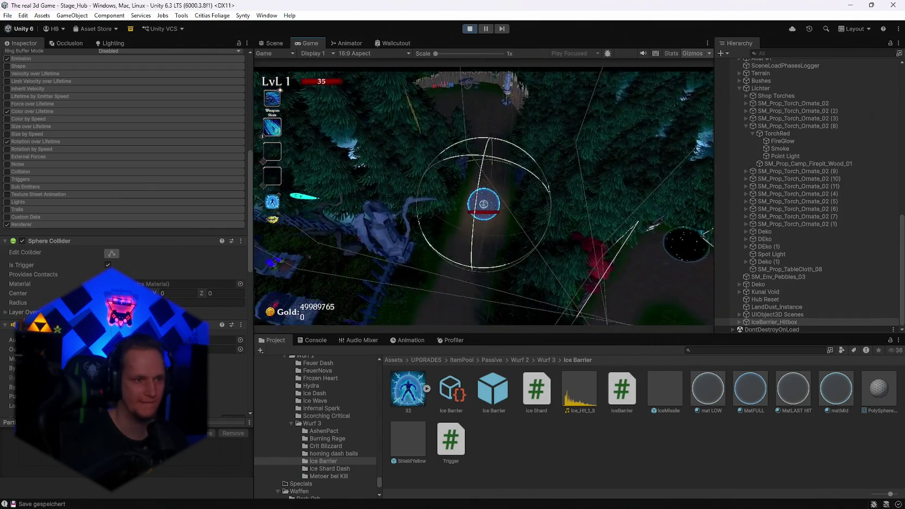
key("Escape")
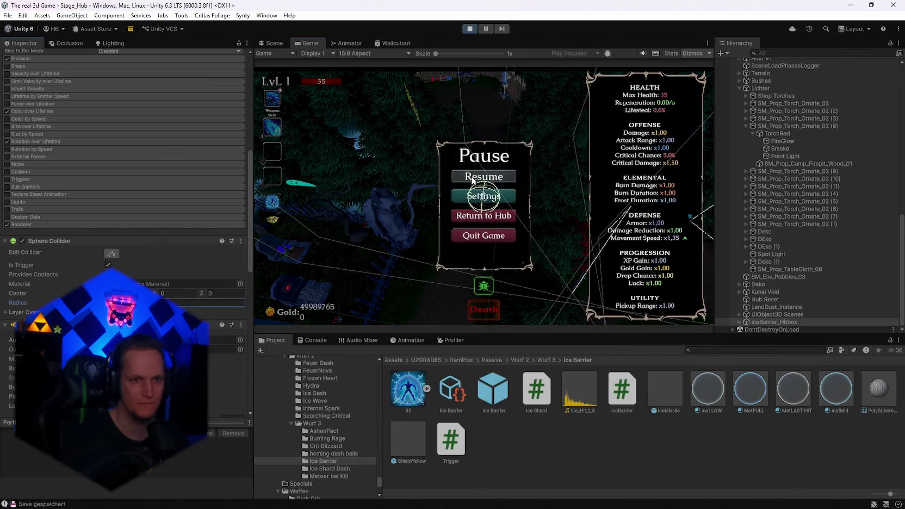
left_click(472, 178)
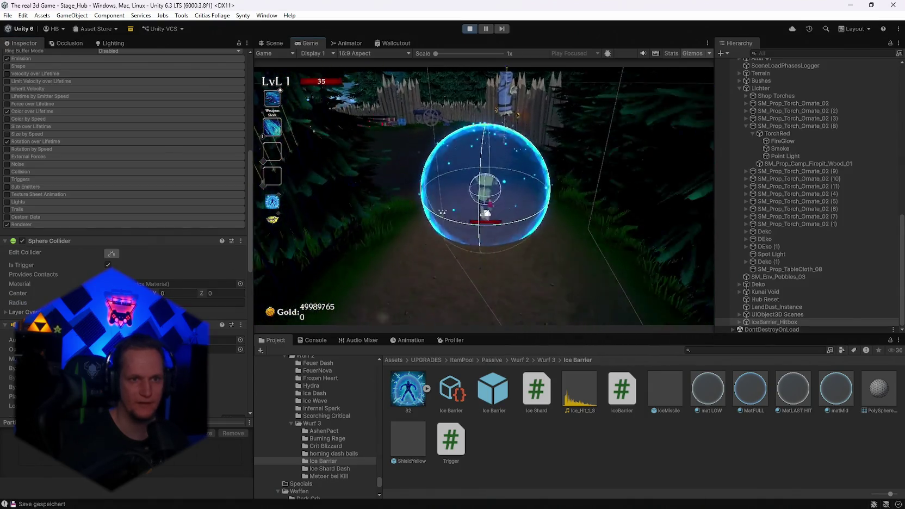
key("w")
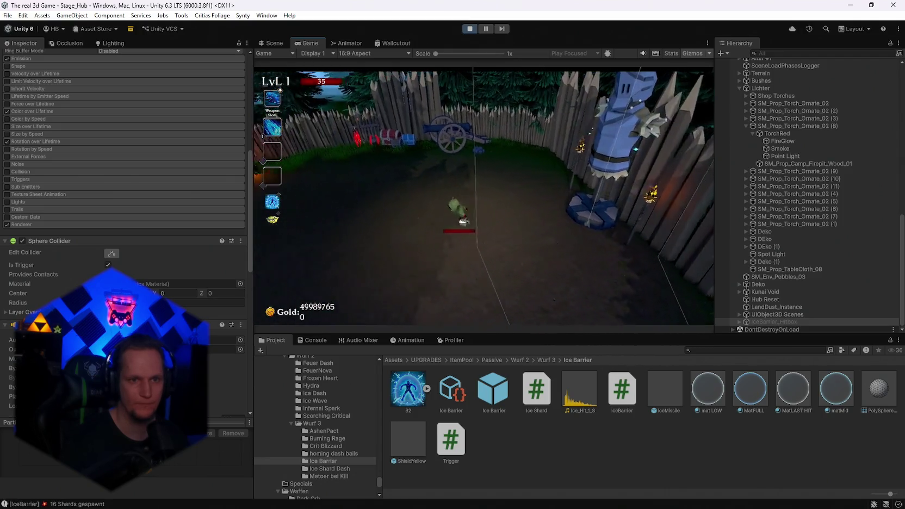
key("s")
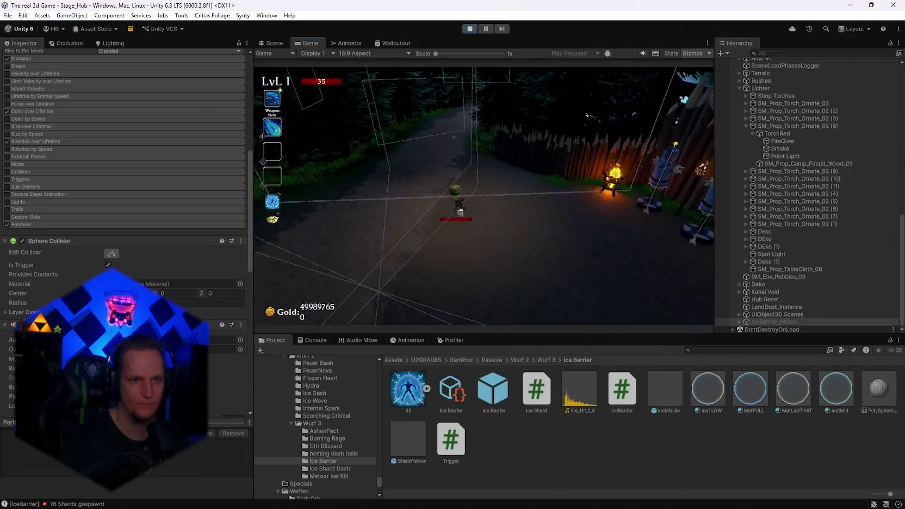
key("Escape")
left_click(471, 28)
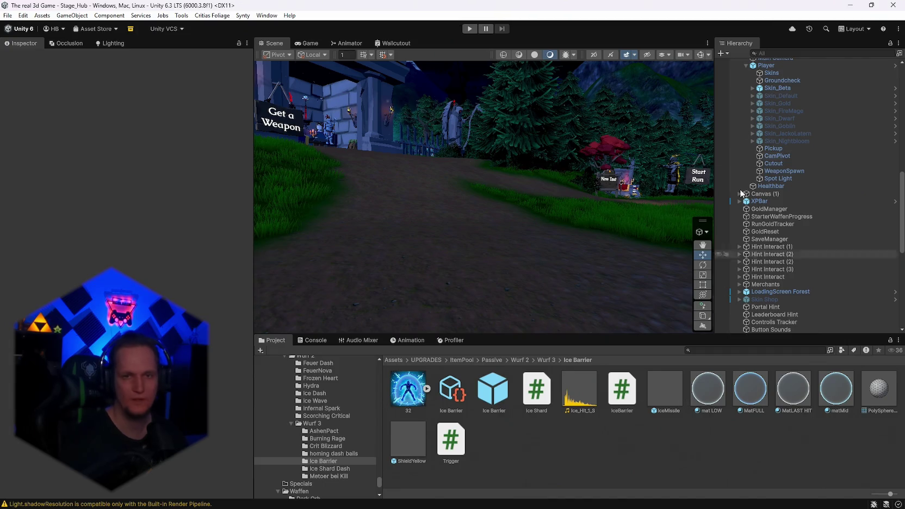
Step: Review the IceBarrier hit and 16-shard logs in the Console, then reselect the Ice Barrier prefab
left_click(320, 340)
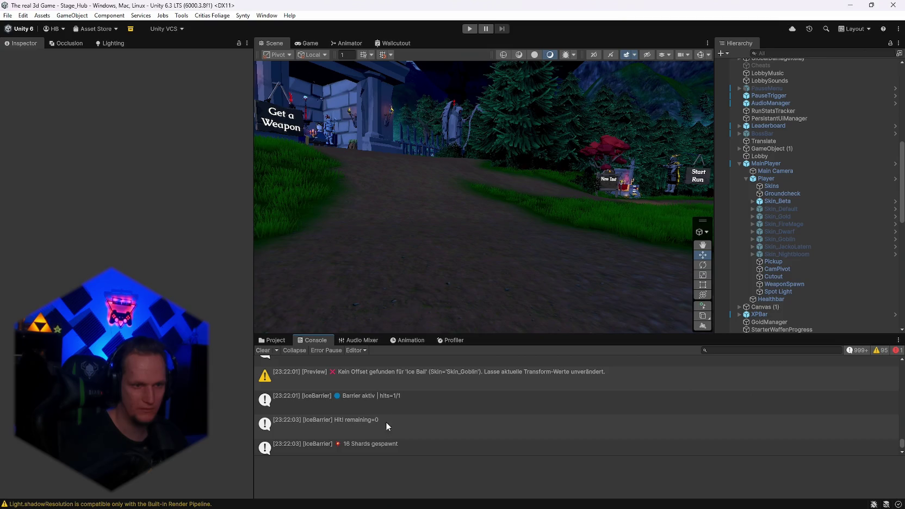
scroll(413, 387, "up", 1)
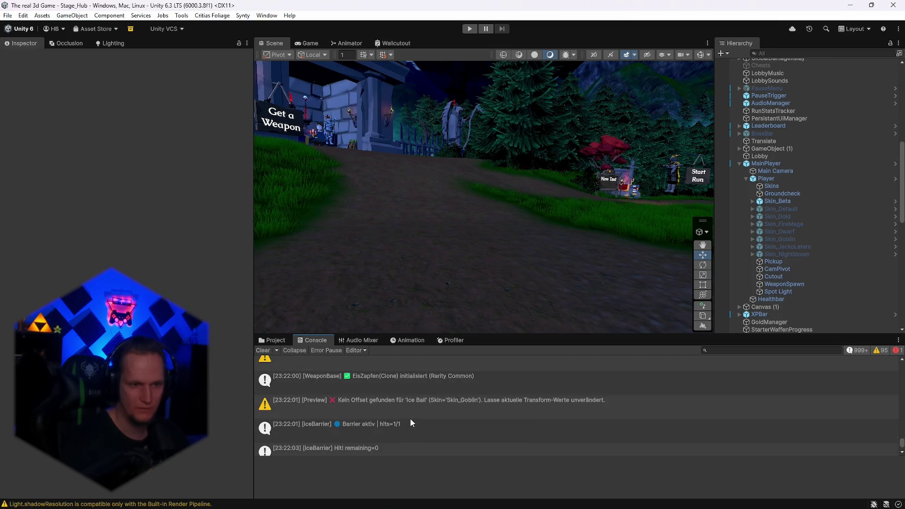
scroll(408, 419, "up", 1)
scroll(405, 413, "up", 3)
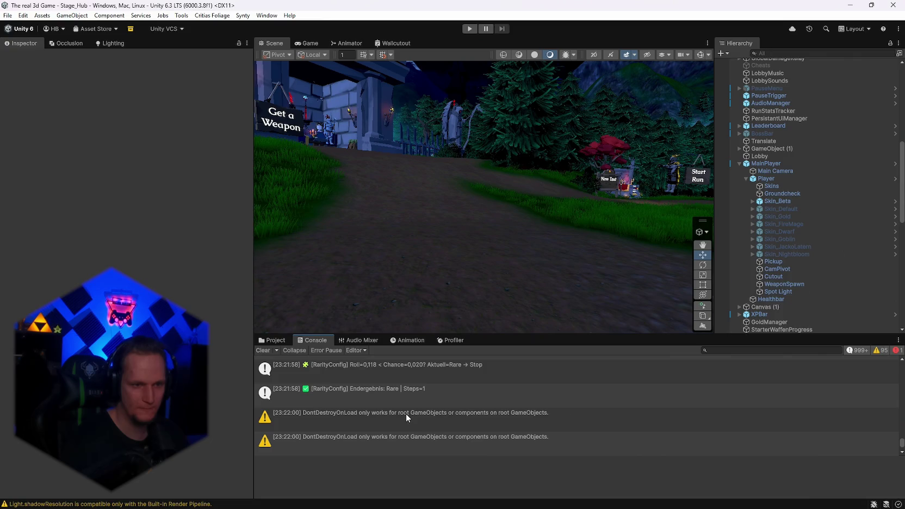
scroll(412, 421, "up", 1)
scroll(411, 421, "down", 5)
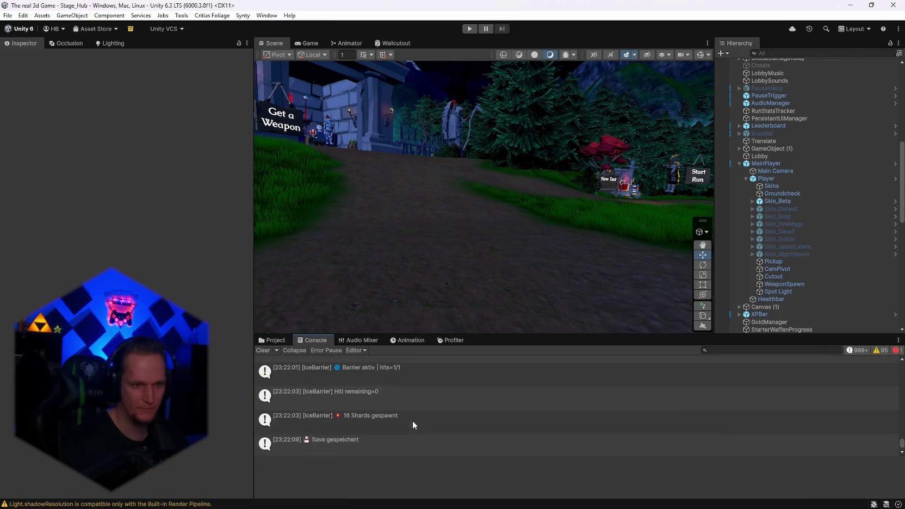
scroll(373, 419, "down", 1)
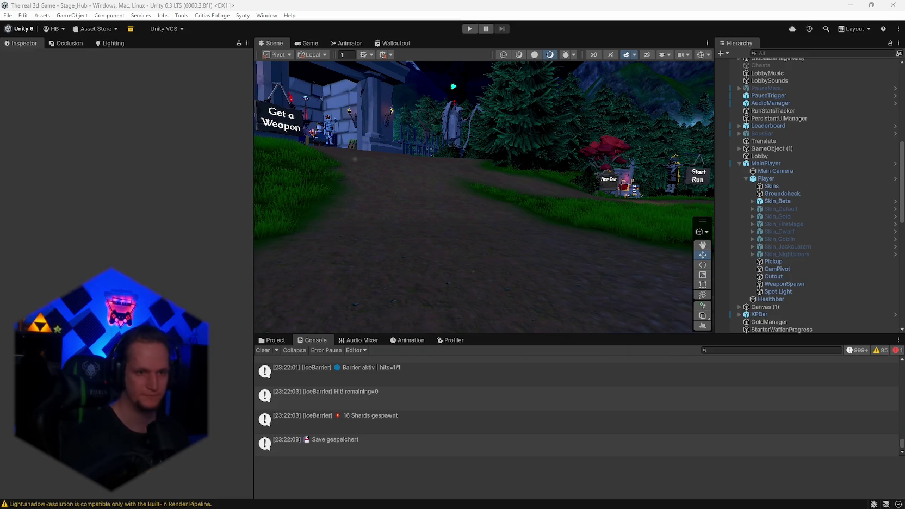
left_click(273, 341)
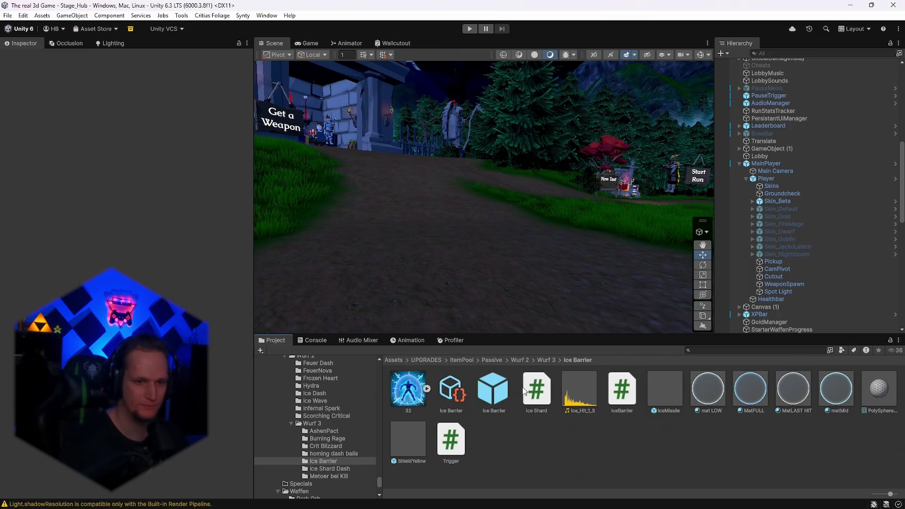
left_click(493, 393)
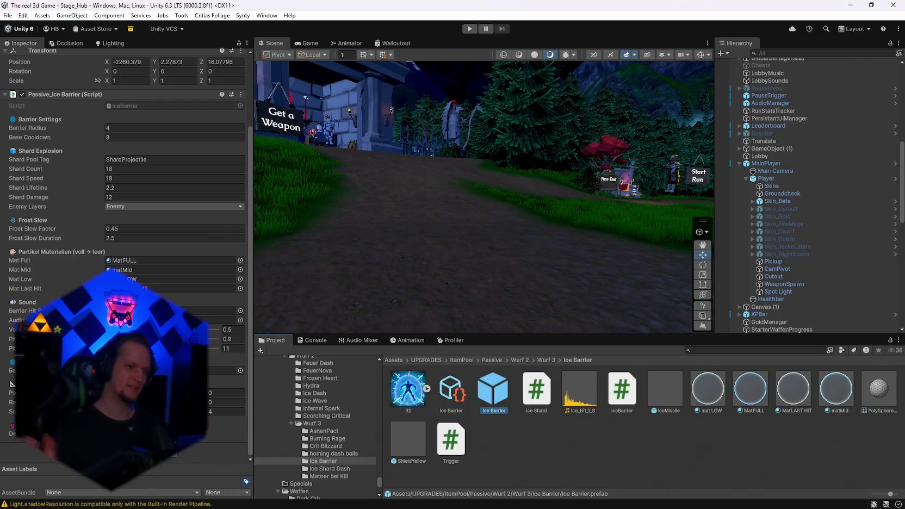
Step: Inspect the 32 texture's import settings, then select the Ice Barrier Upgrade Data asset
left_click(408, 388)
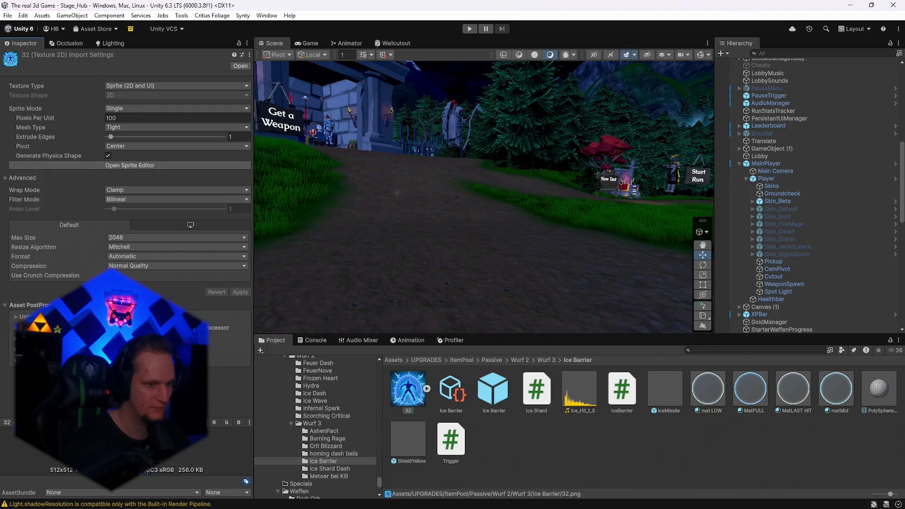
left_click_drag(150, 421, 151, 75)
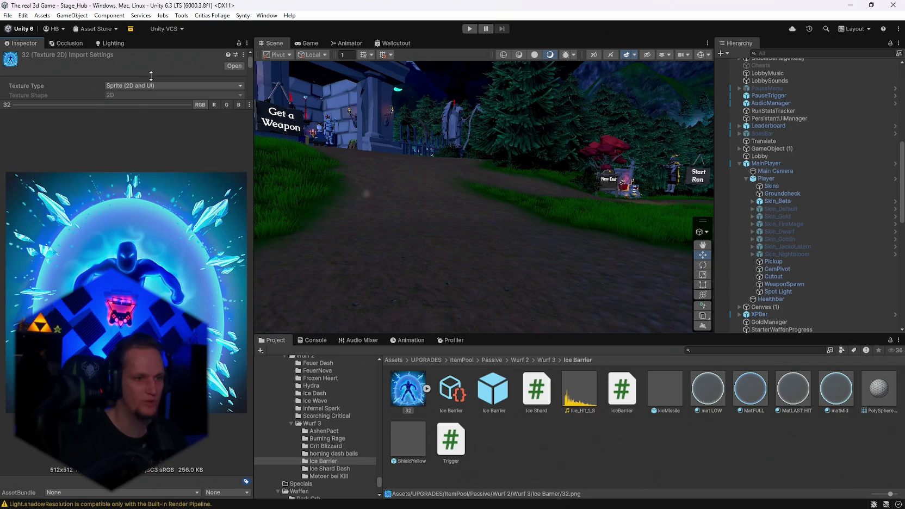
left_click_drag(151, 76, 151, 351)
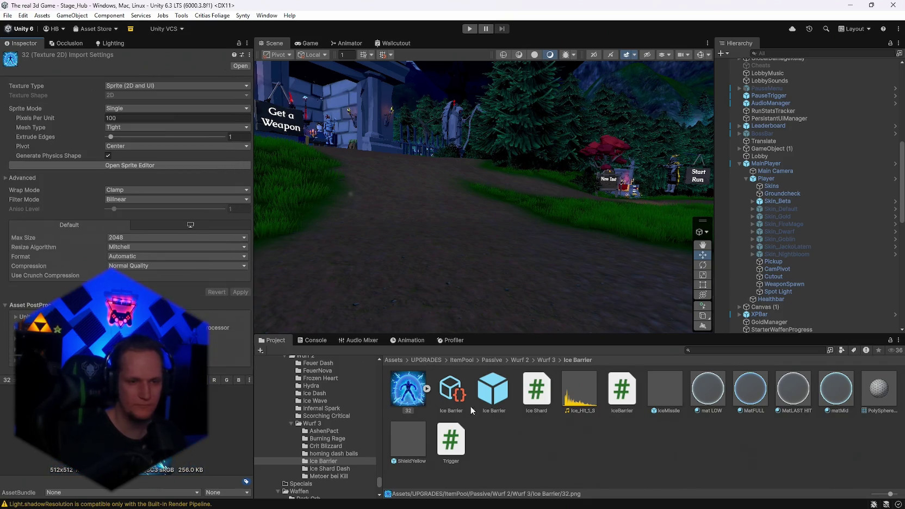
left_click(453, 399)
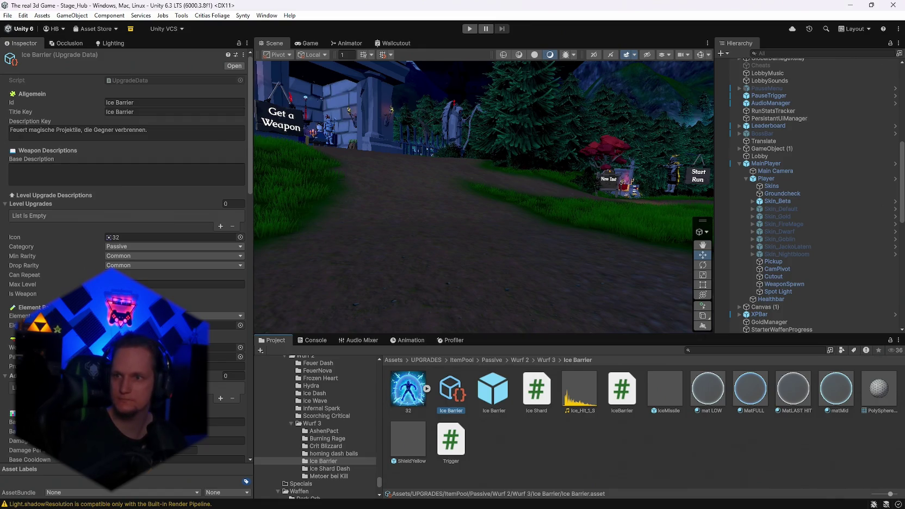
Step: Open the IceMissile prefab, scroll through its collider and scripts, and open Ice Shard.cs
double_click(670, 392)
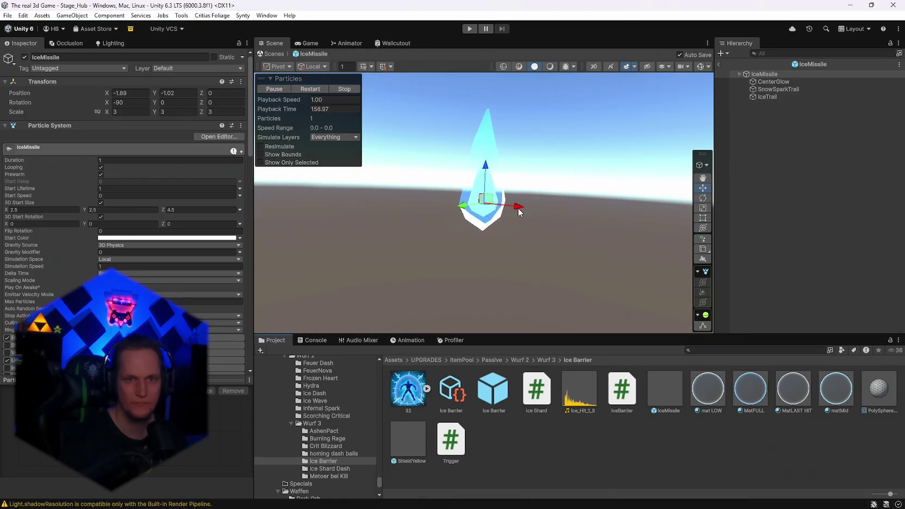
scroll(125, 207, "down", 15)
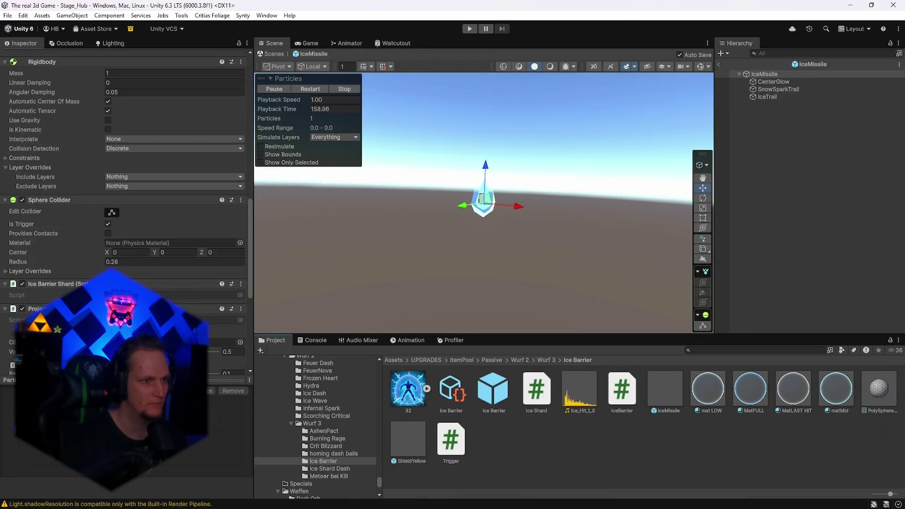
scroll(125, 207, "down", 2)
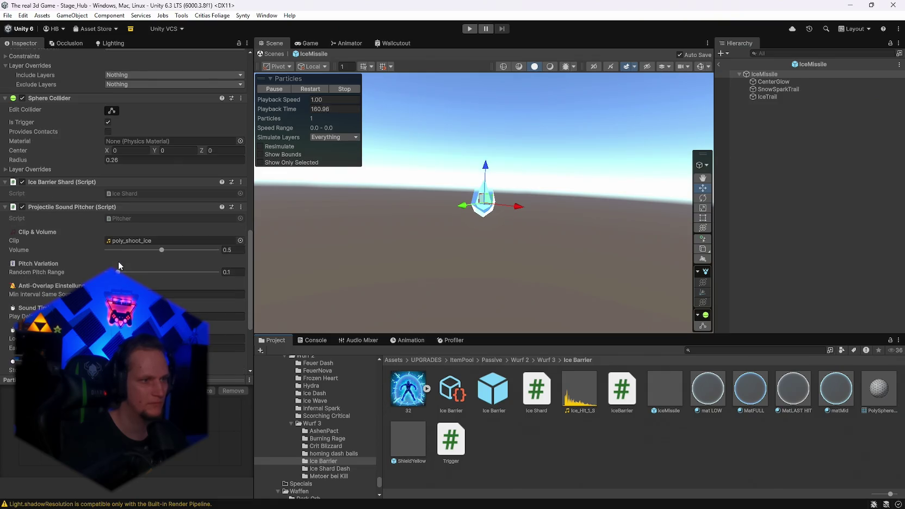
scroll(103, 243, "up", 8)
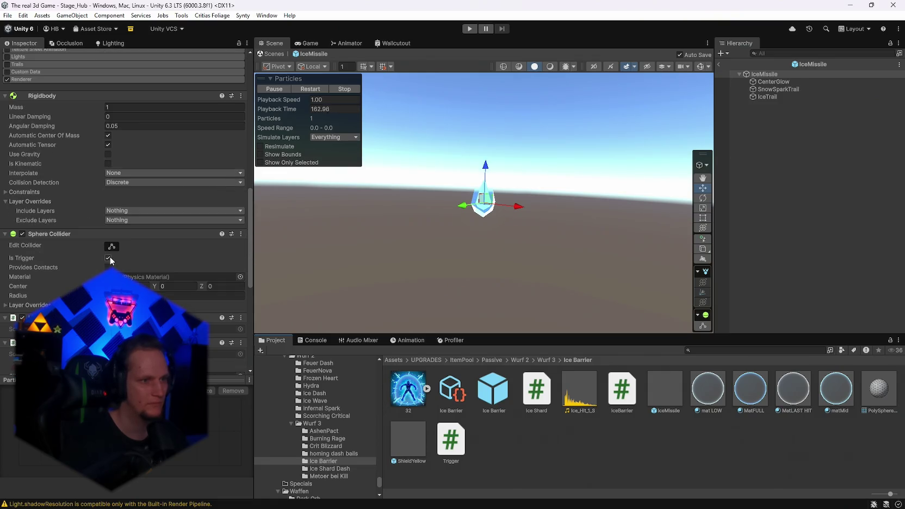
scroll(174, 262, "up", 2)
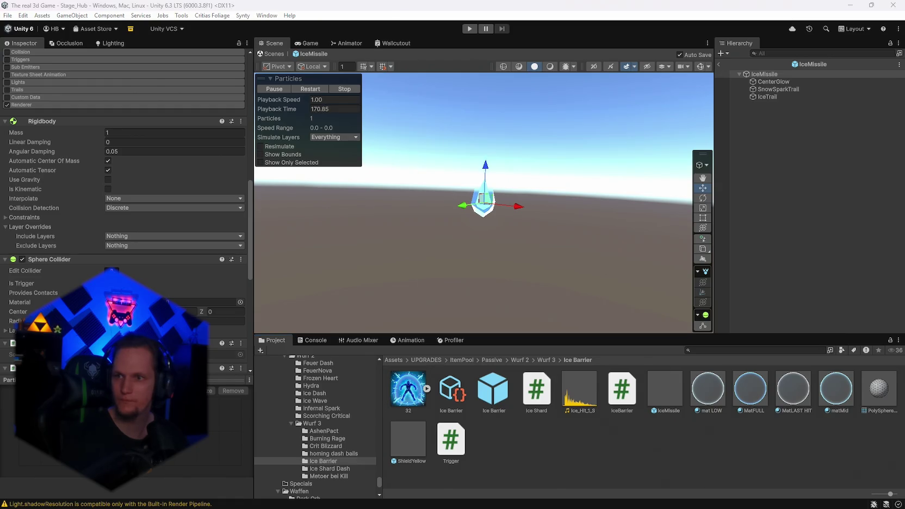
double_click(527, 412)
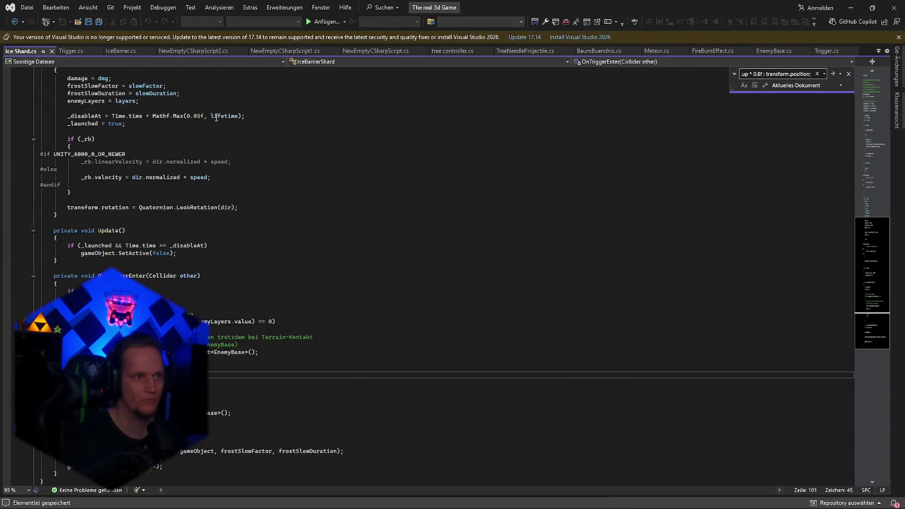
Step: In IceBarrier.cs, replace the line 218 shard spawn position with the positionOffset-aware expression
left_click(121, 51)
left_click(319, 295)
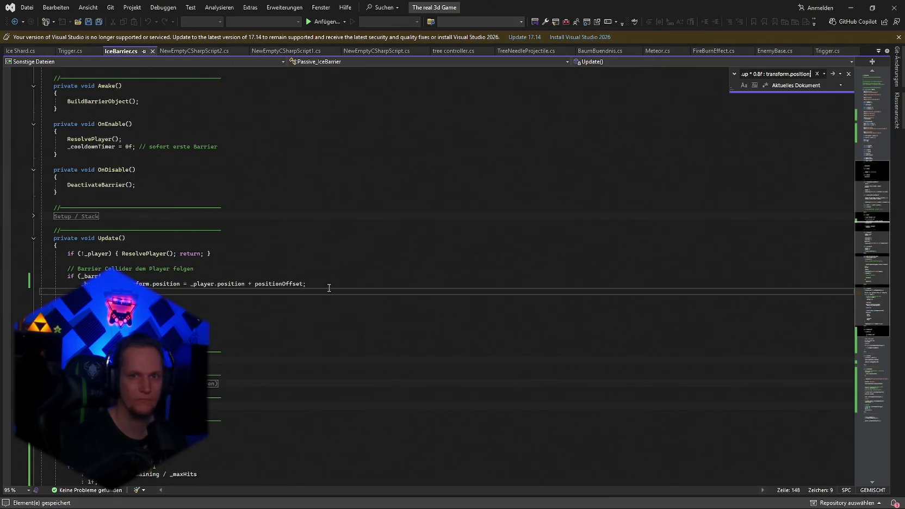
left_click(835, 74)
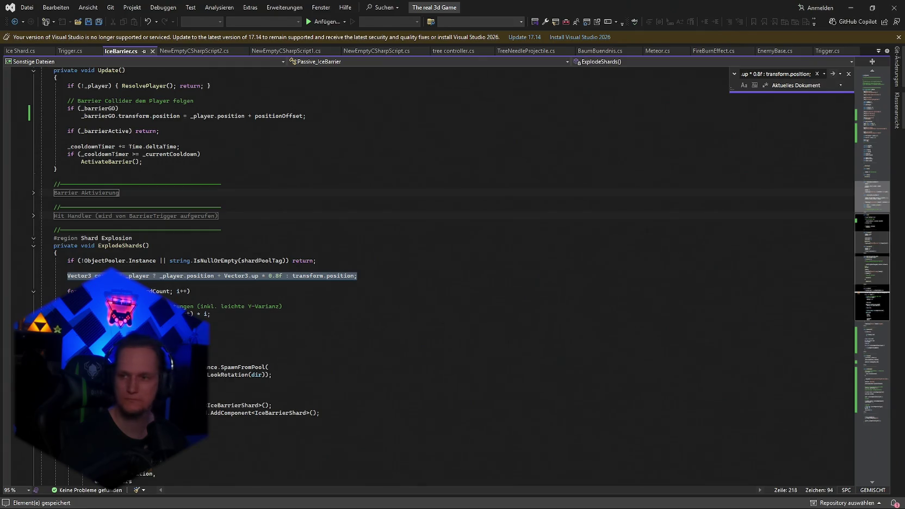
key("Escape")
left_click_drag(358, 276, 74, 275)
key("ctrl+v")
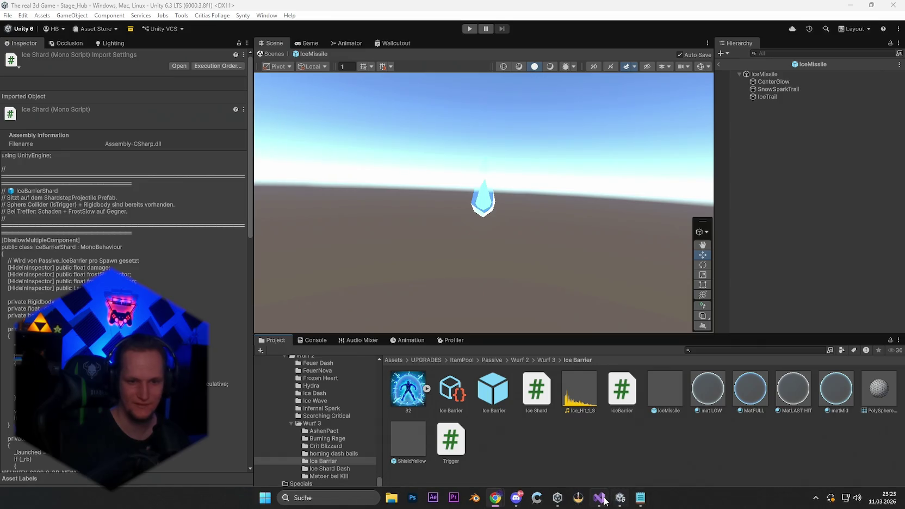
Step: Find the shardCount loop in ExplodeShards and paste the new shard spawning code over the old block
left_click(599, 504)
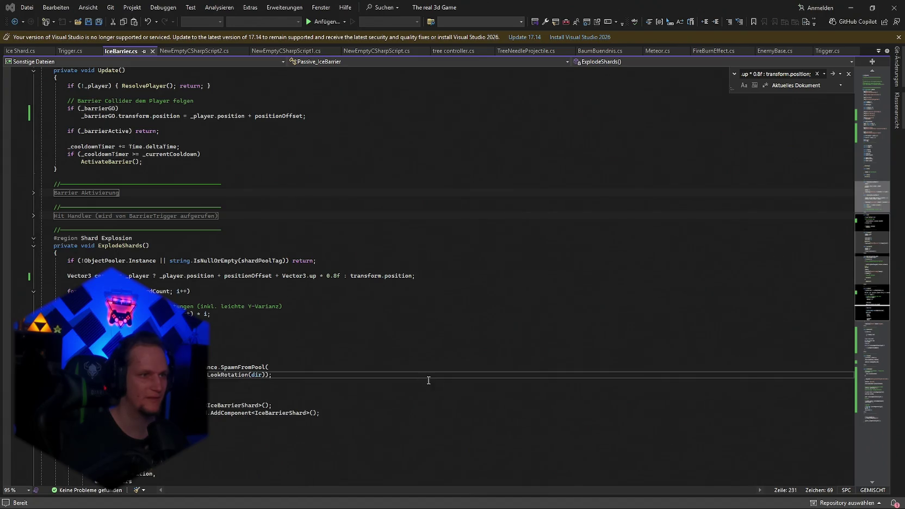
key("ctrl+f")
key("ctrl+v")
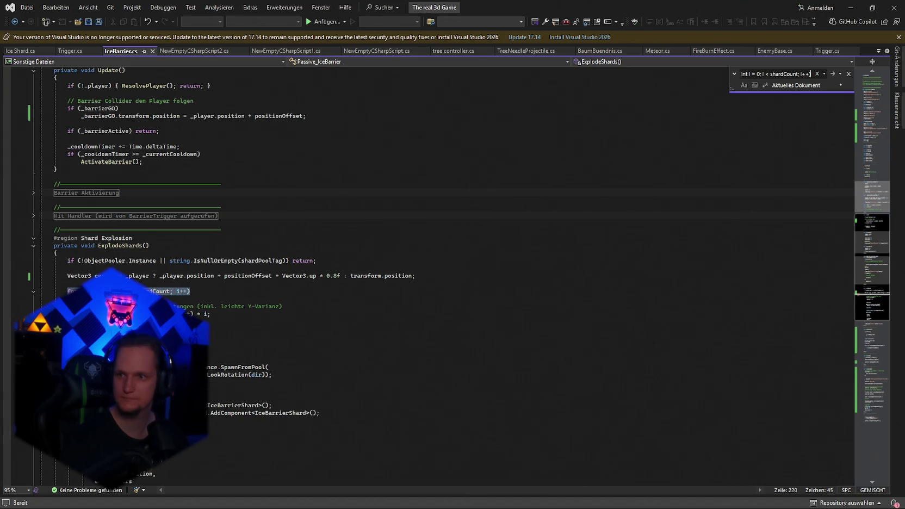
key("Escape")
left_click(125, 306)
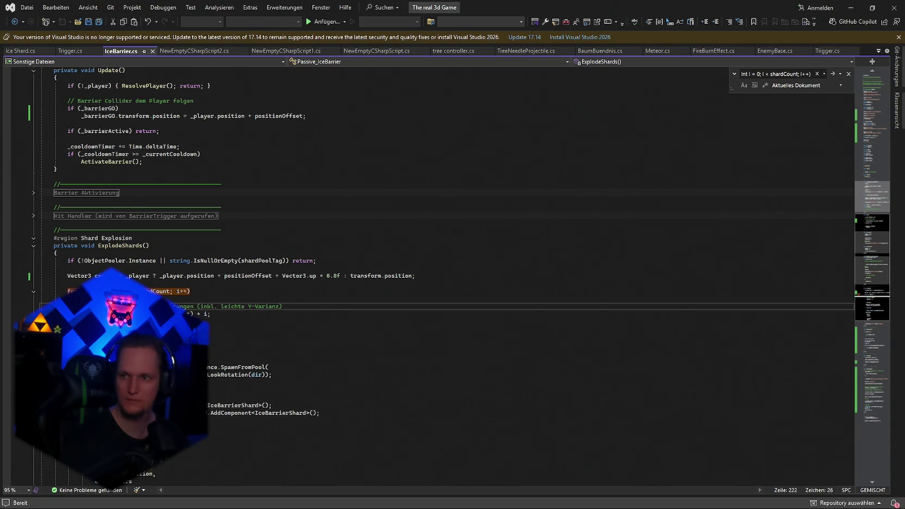
left_click(275, 375, "shift")
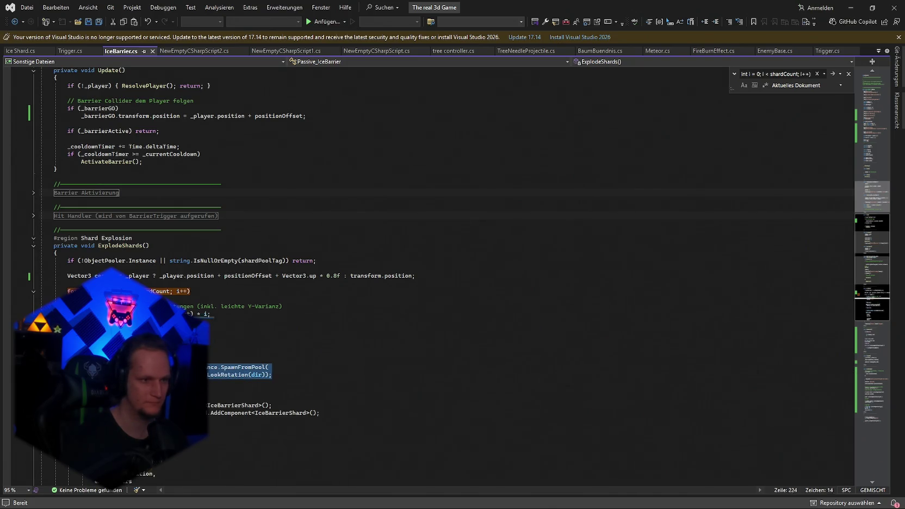
key("ctrl+v")
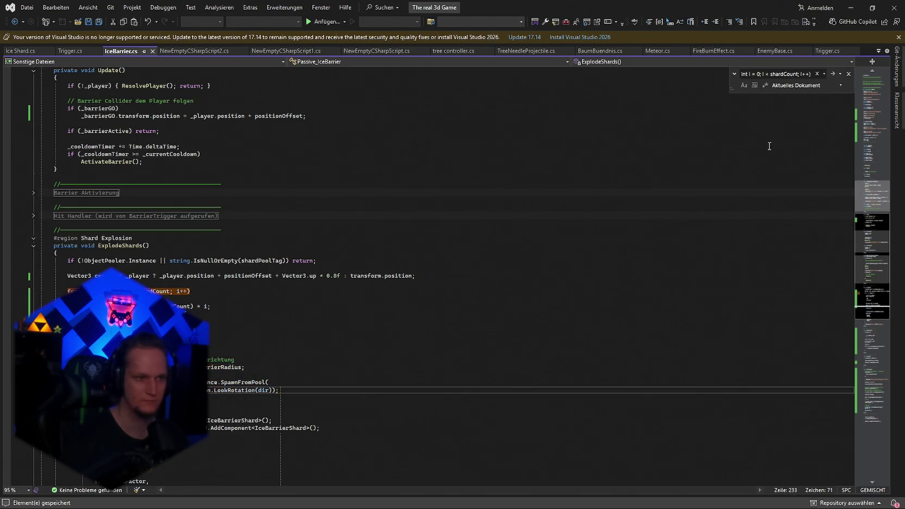
left_click(851, 8)
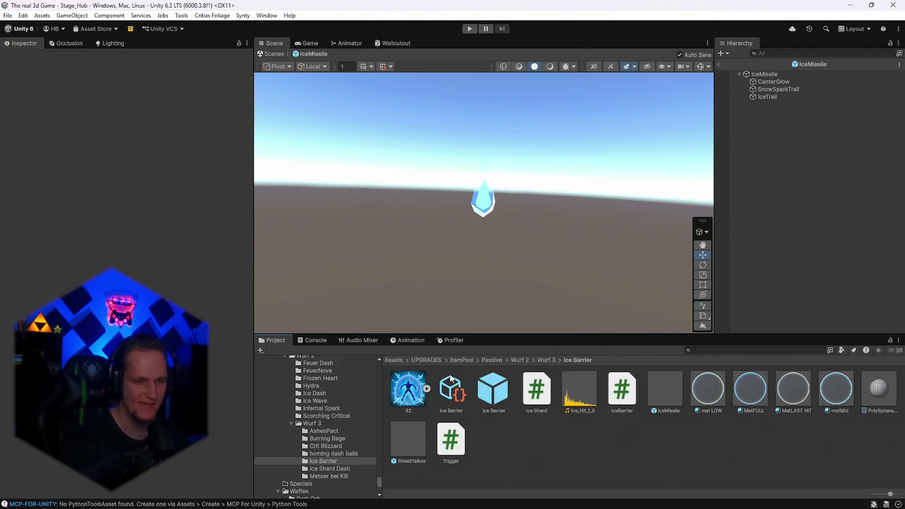
Step: Clear the console and exit the IceMissile prefab back to the hub scene
left_click(302, 340)
left_click(267, 350)
left_click(272, 340)
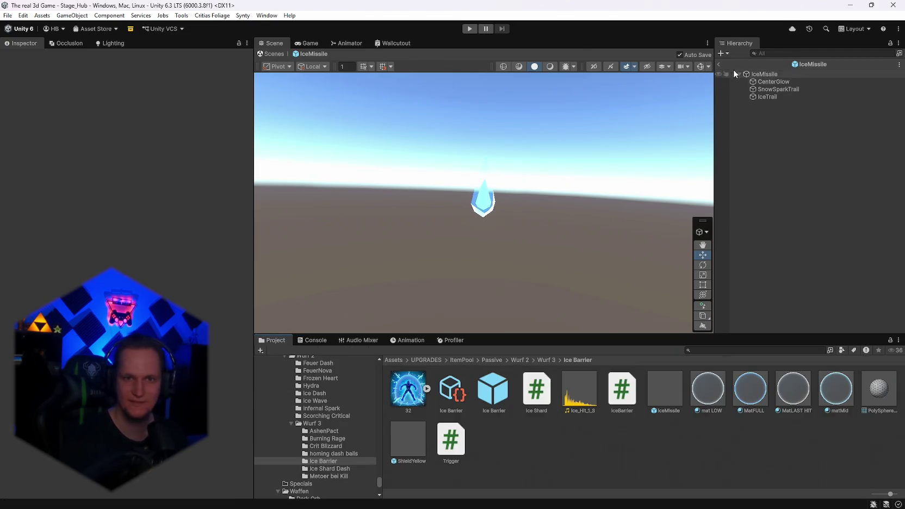
left_click(719, 65)
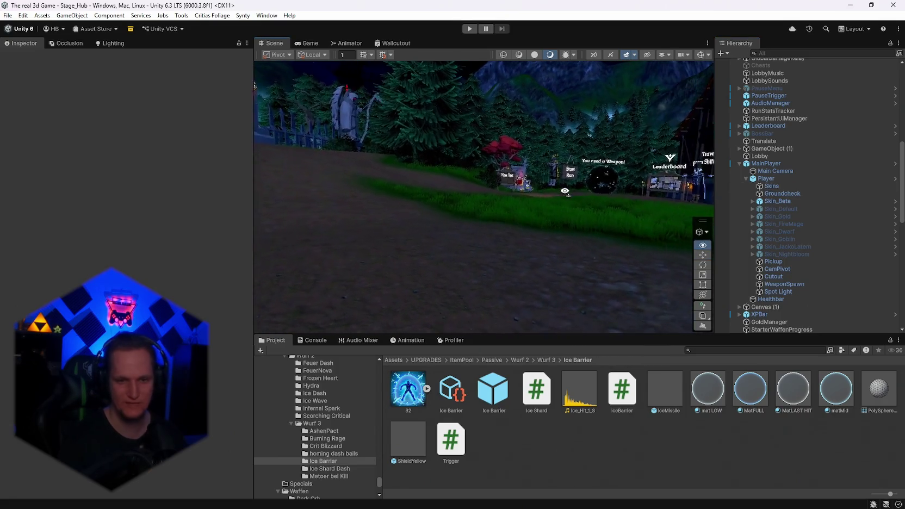
mouse_move(551, 197)
left_mouse_down()
mouse_move(489, 200)
mouse_move(577, 229)
mouse_move(515, 237)
mouse_move(472, 257)
mouse_move(64, 224)
mouse_move(781, 284)
mouse_move(475, 239)
mouse_move(428, 204)
mouse_move(601, 268)
left_mouse_up()
Step: Inspect the Ice Barrier upgrade data: Max Level 999, Ice element, Ice Barrier passive prefab
left_click(451, 390)
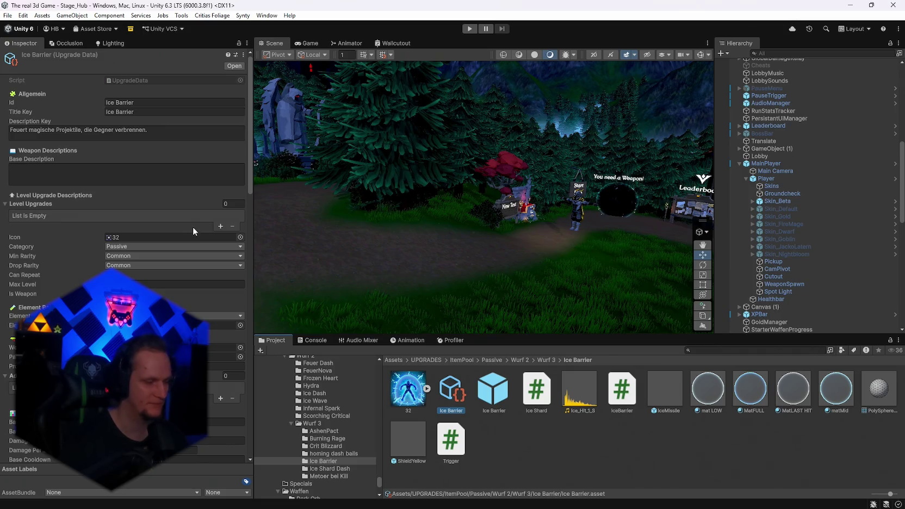
scroll(182, 270, "down", 5)
scroll(181, 268, "down", 15)
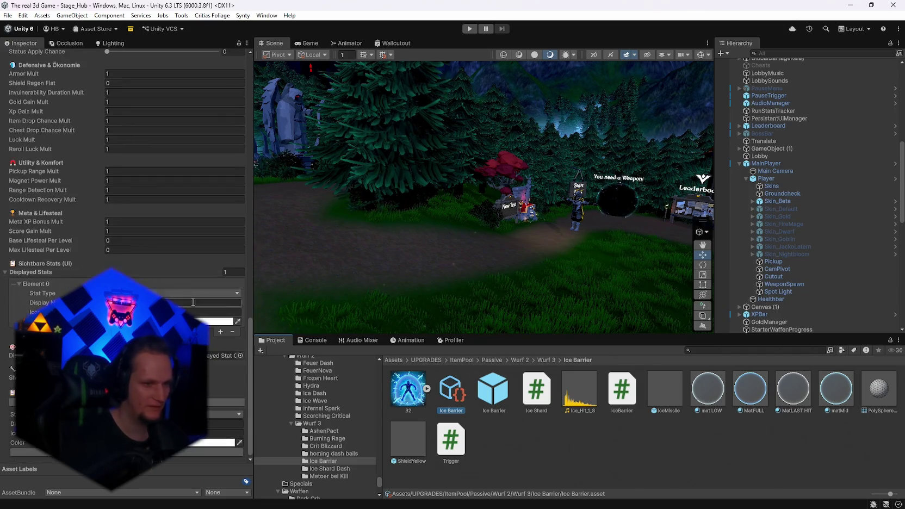
scroll(209, 326, "up", 20)
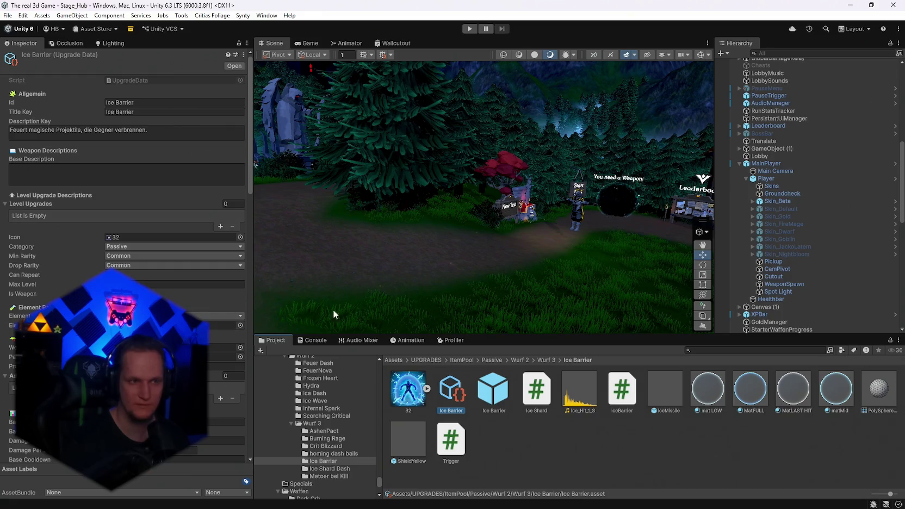
mouse_move(571, 271)
left_mouse_down()
mouse_move(845, 282)
mouse_move(566, 283)
mouse_move(686, 315)
mouse_move(636, 297)
mouse_move(396, 258)
mouse_move(602, 265)
mouse_move(730, 241)
mouse_move(855, 234)
mouse_move(845, 220)
mouse_move(625, 241)
left_mouse_up()
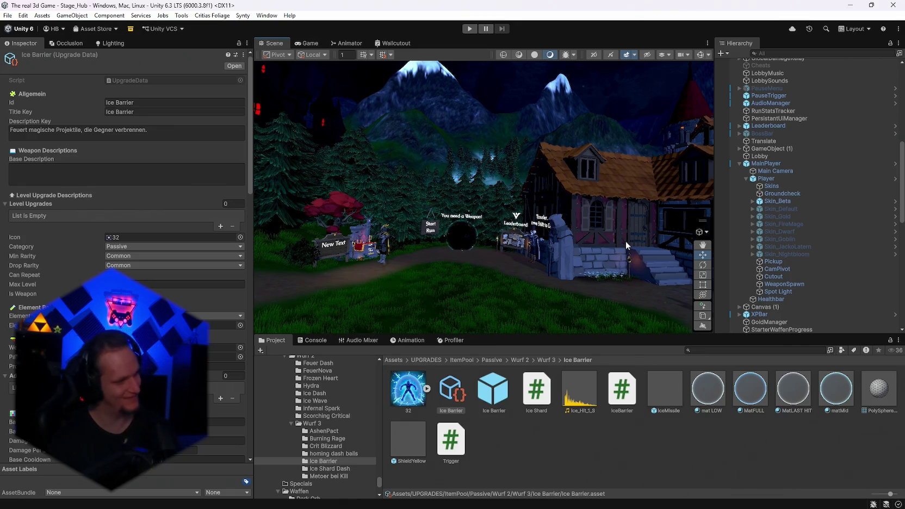
left_click_drag(626, 241, 484, 231)
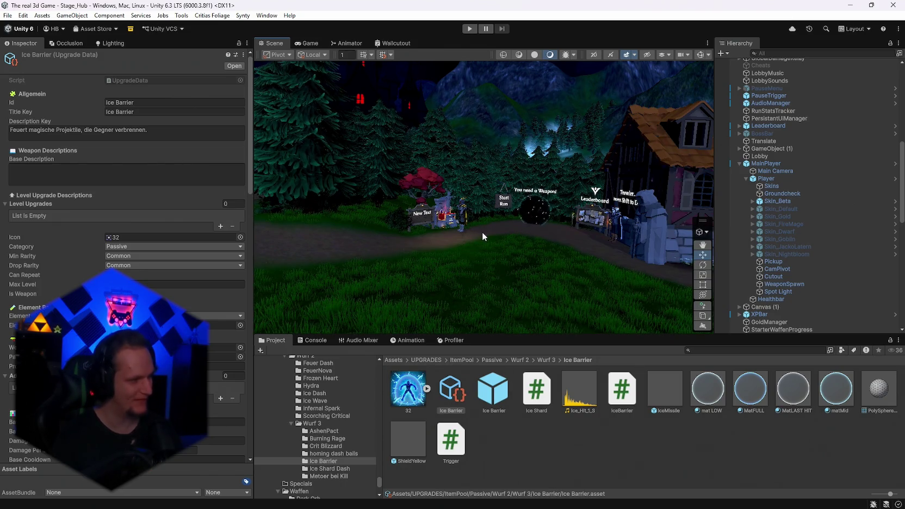
mouse_move(521, 250)
left_mouse_down()
mouse_move(334, 252)
mouse_move(524, 259)
mouse_move(633, 295)
left_mouse_up()
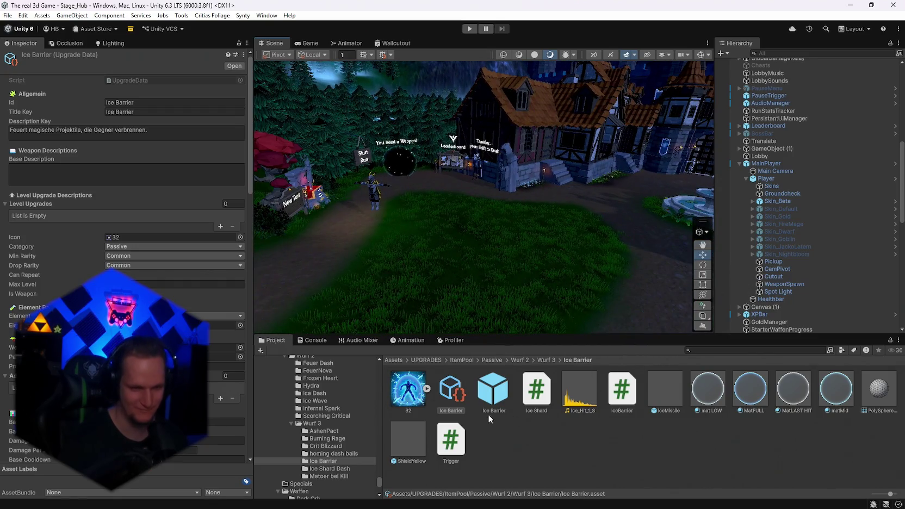
scroll(125, 245, "down", 4)
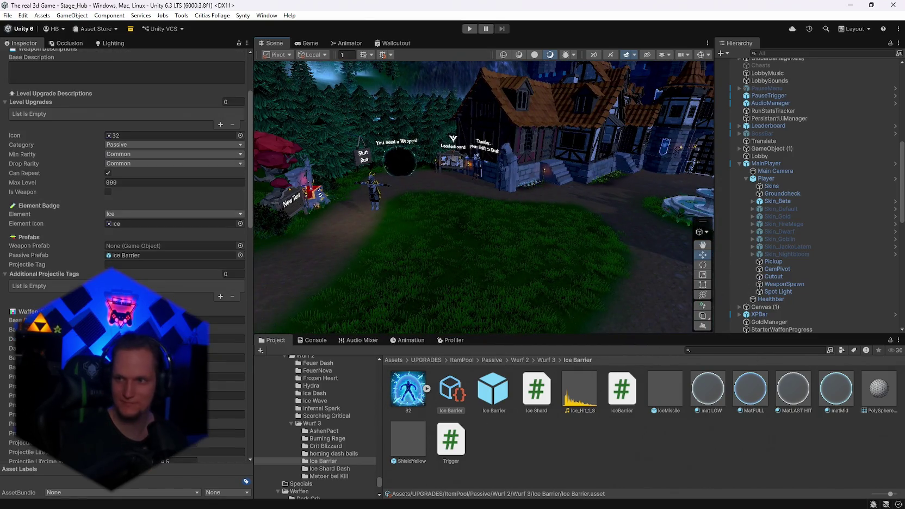
Step: Change the Passive_Ice Barrier component's Barrier Radius from 4 to 1, then enter Play mode
left_click(493, 388)
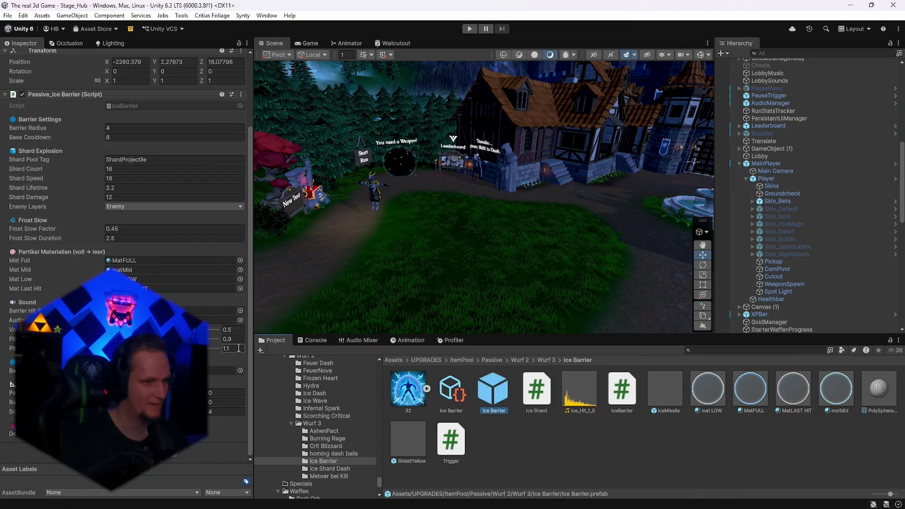
left_click(169, 128)
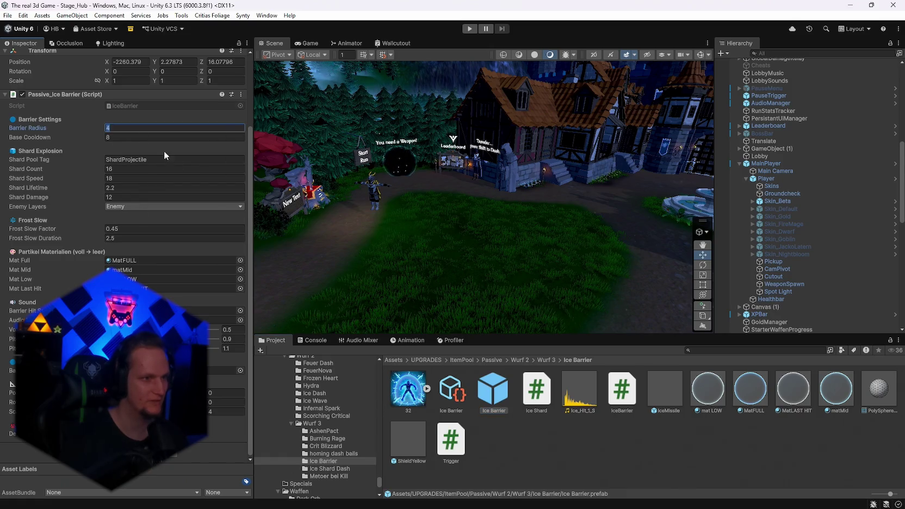
type("1")
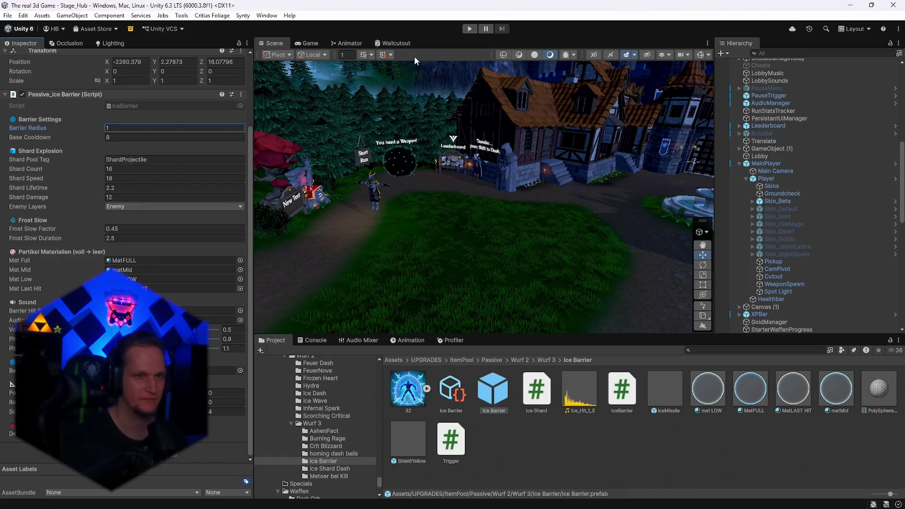
left_click(469, 28)
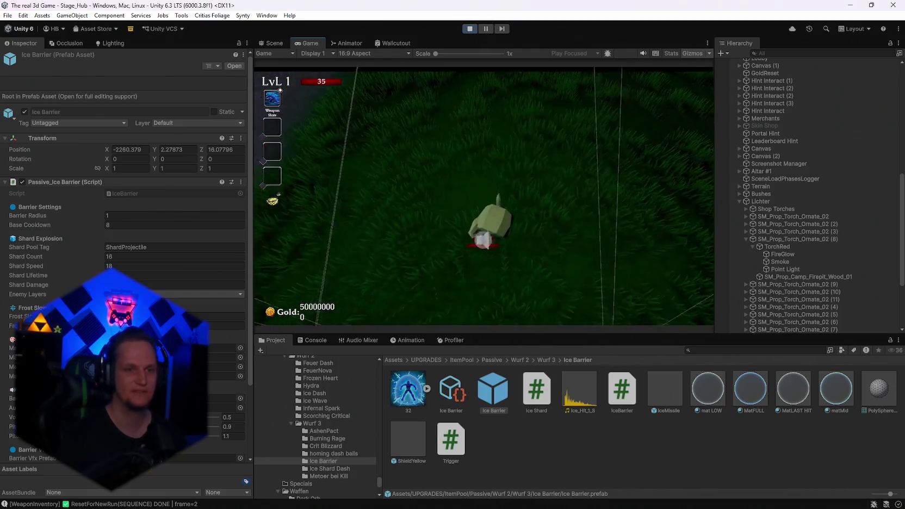
key("Escape")
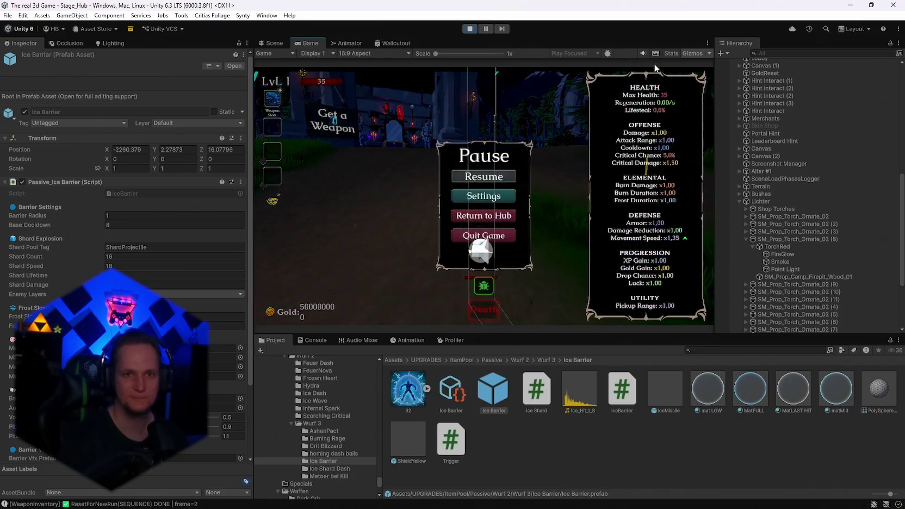
Step: Resume the game, walk to the altar and check the Ice Wand's level in the shop book
left_click(492, 179)
key("w")
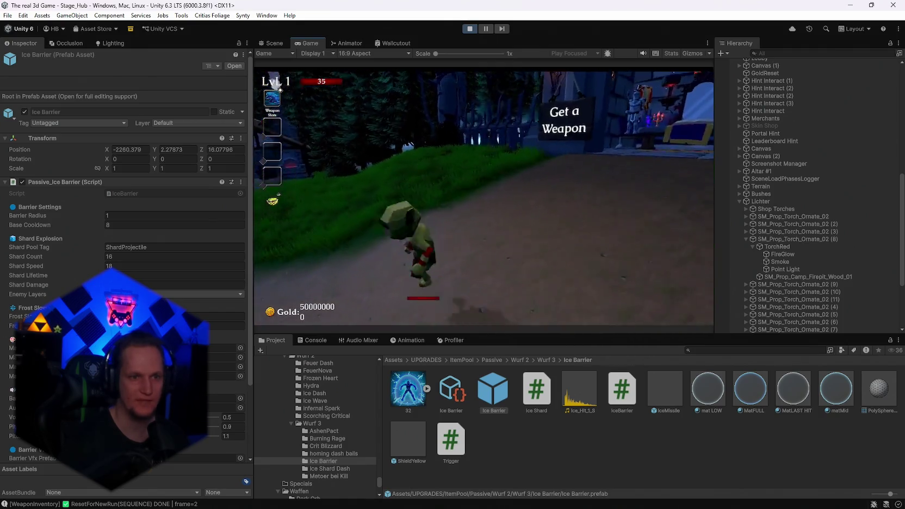
key("w")
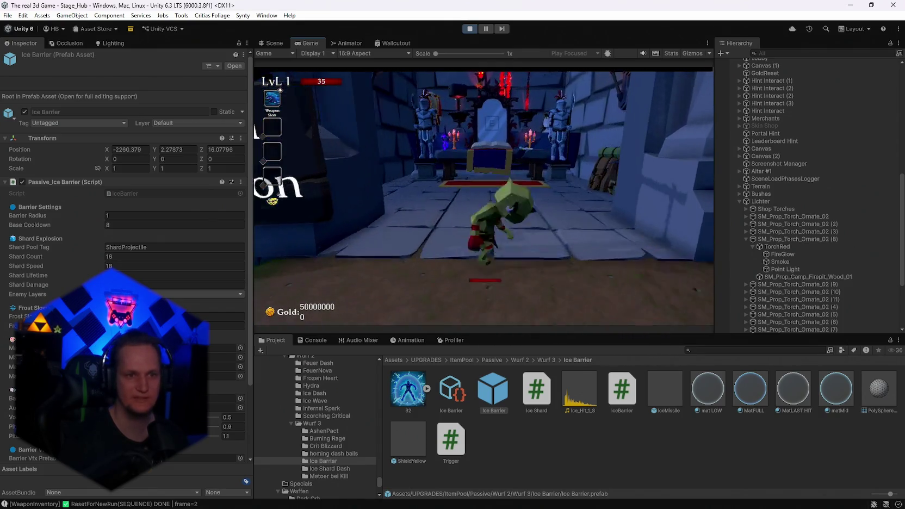
key("e")
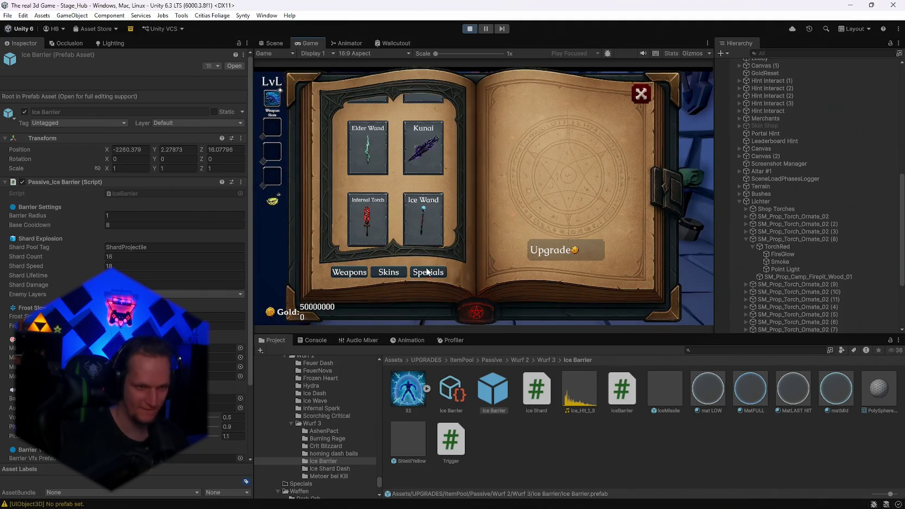
left_click(419, 229)
left_click(641, 94)
Step: Walk to the dummy arena, watch ice shards hit the dummies, then return to the Get a Weapon sign
key("s")
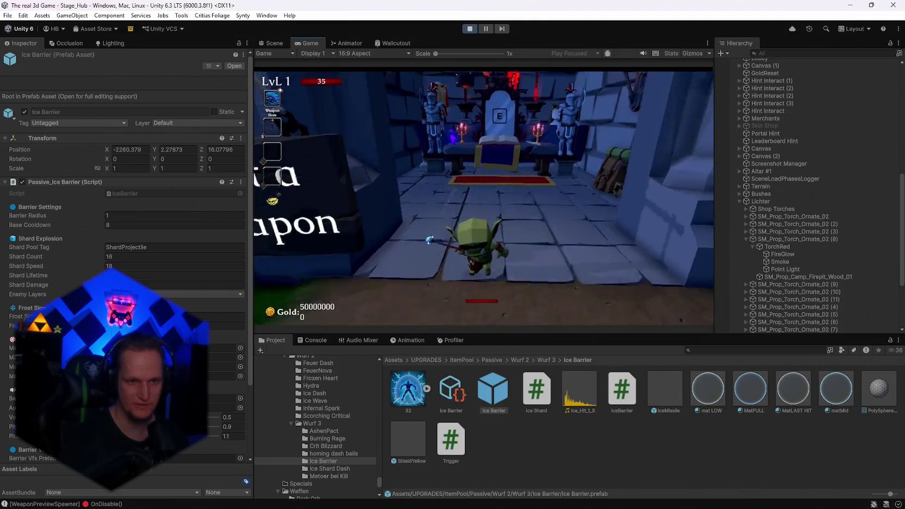
key("s")
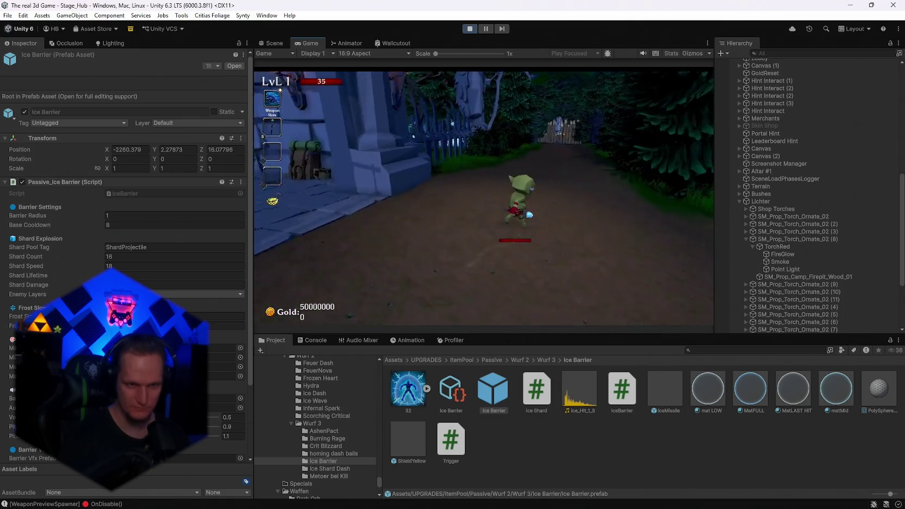
key("s")
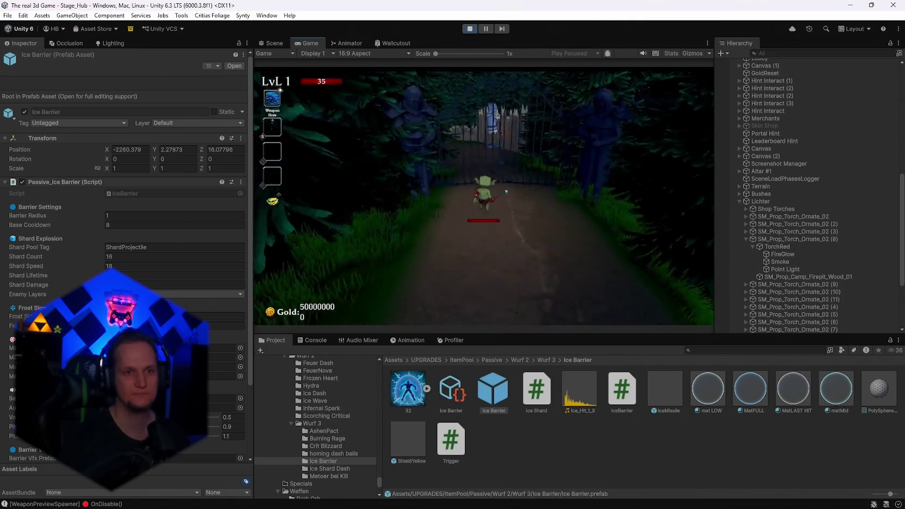
key("w")
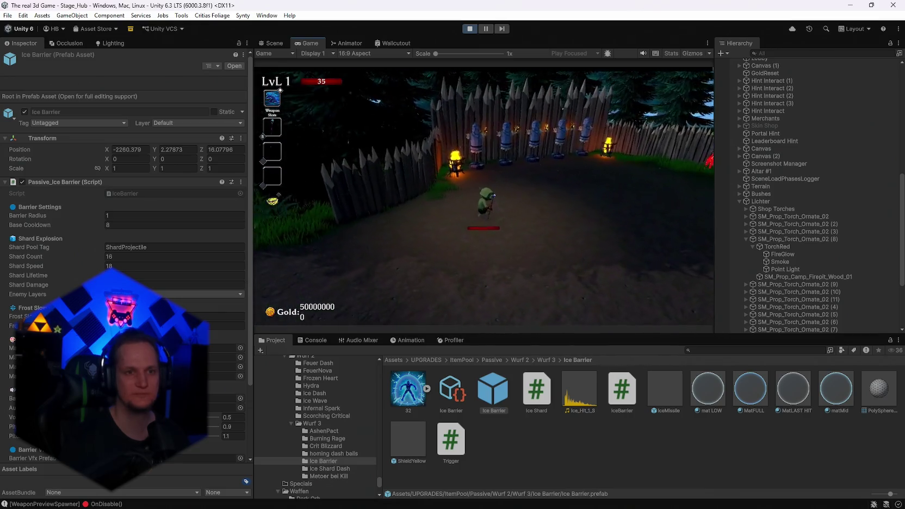
key("s")
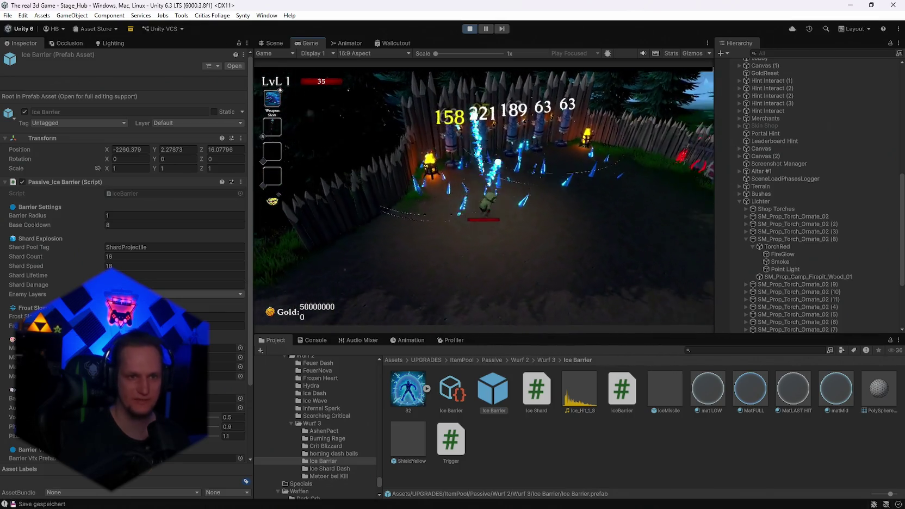
key("s")
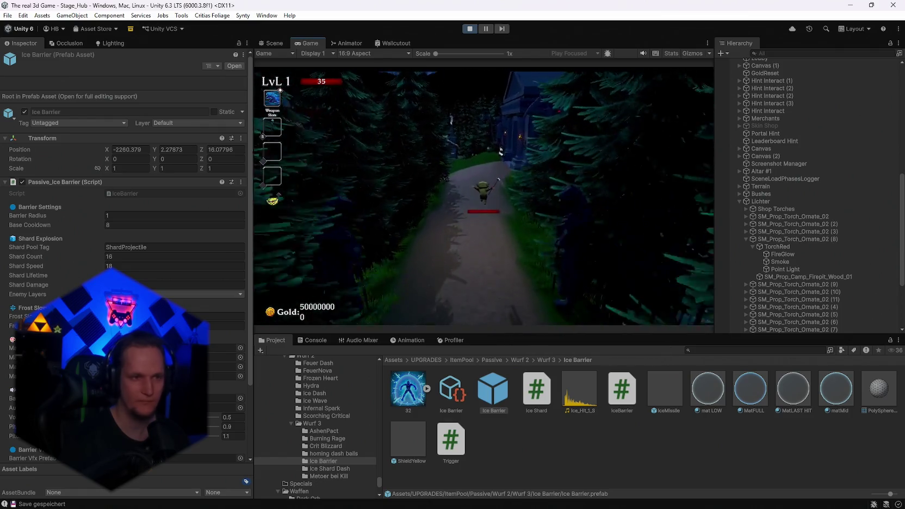
key("w")
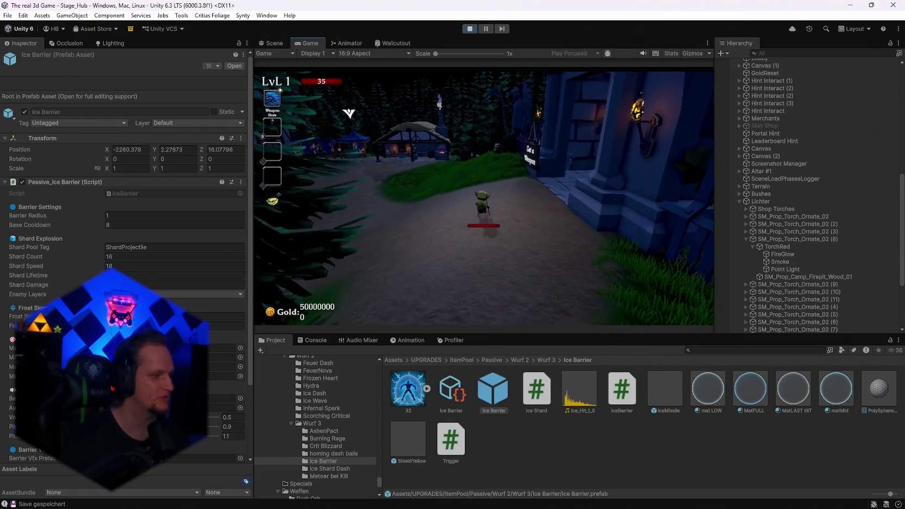
key("w")
Step: Reroll the upgrade cards, choose Ice Barrier, then view the Skins page of the shop book
key("e")
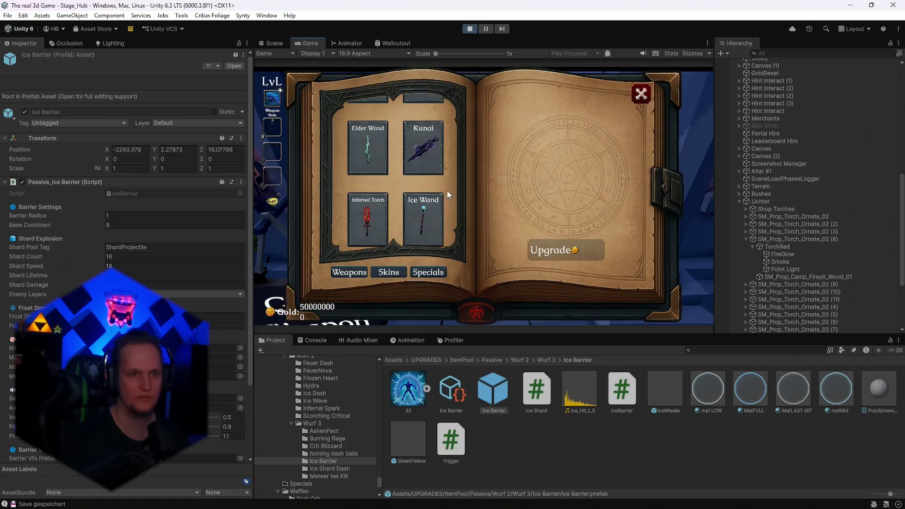
left_click(642, 100)
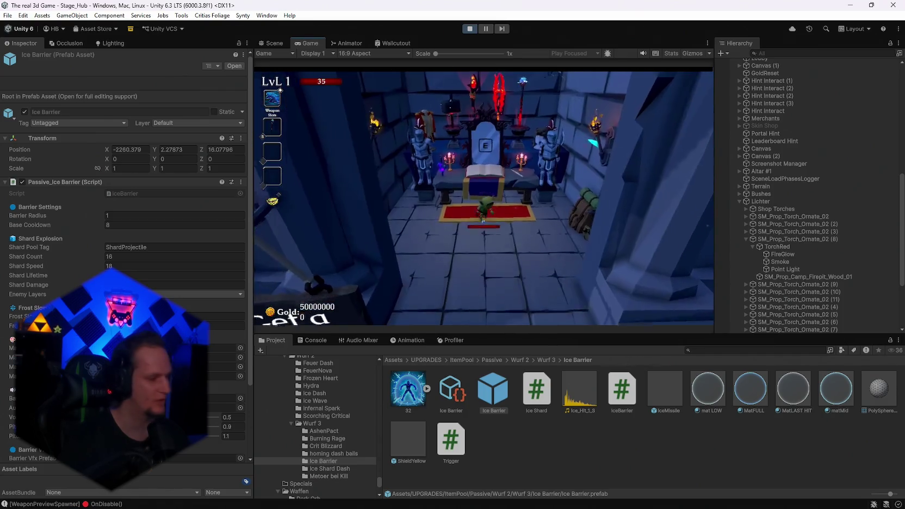
left_click(481, 297)
left_click(586, 204)
key("w")
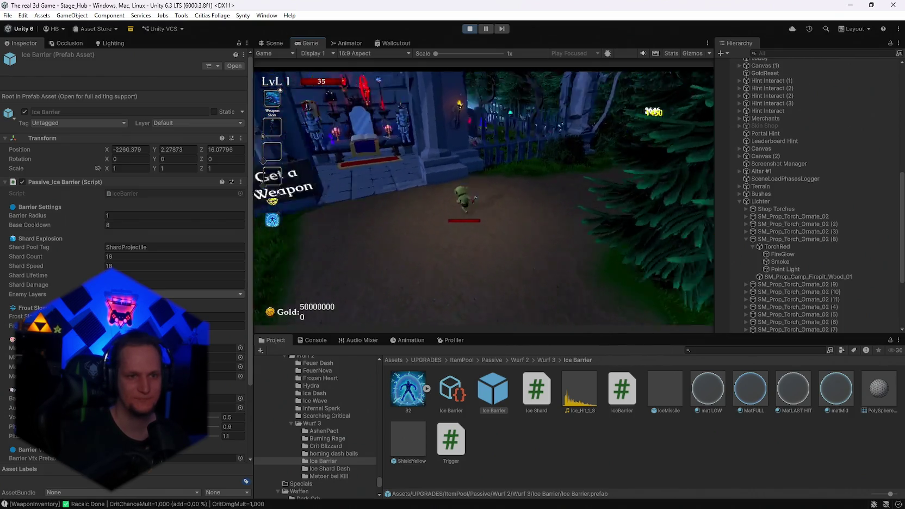
key("e")
left_click(399, 274)
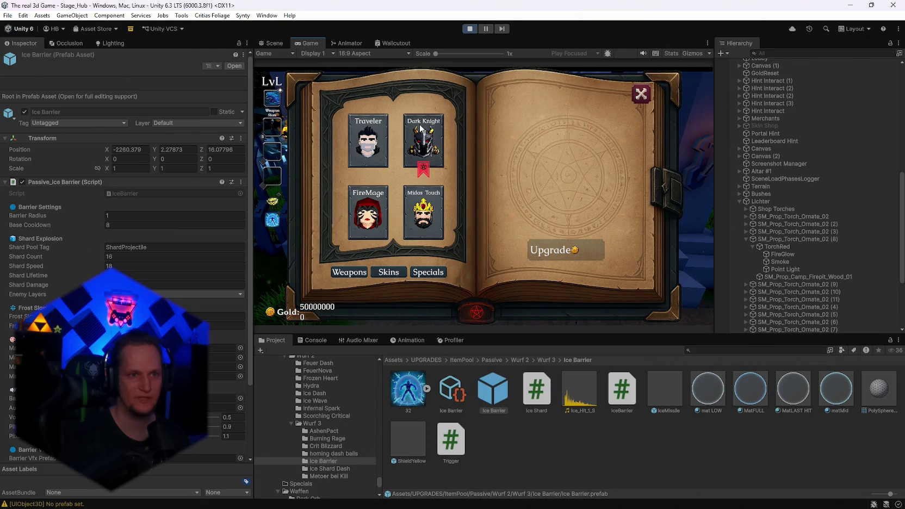
Step: Walk the player through the gate until the blue ice bubble bursts into 16 shards, then pause
key("Escape")
key("w")
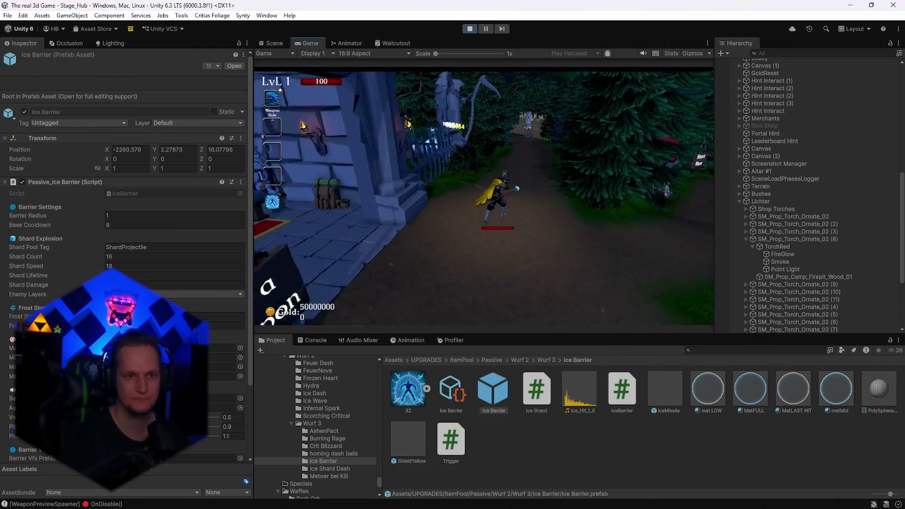
key("w")
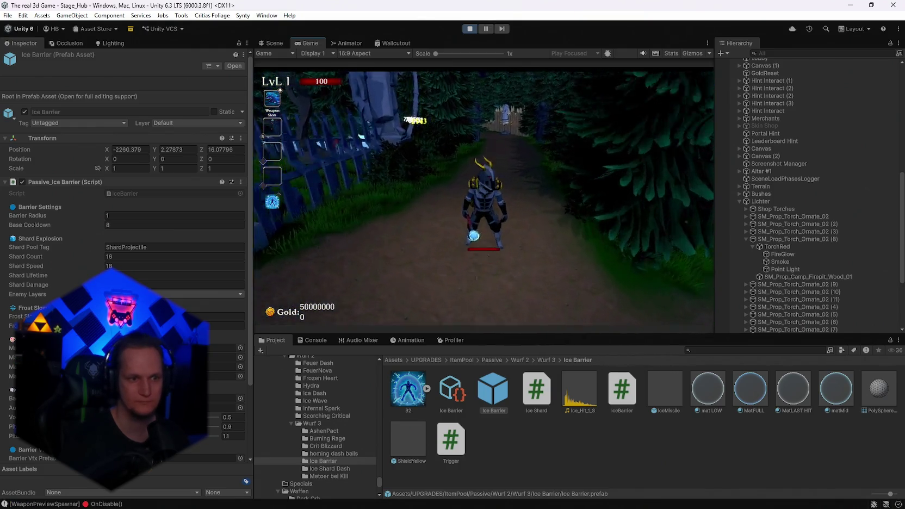
key("w")
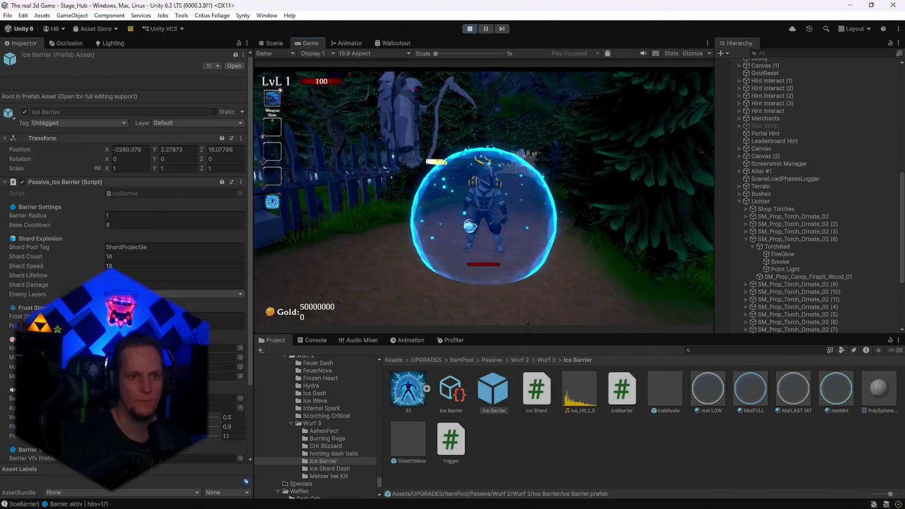
key("w")
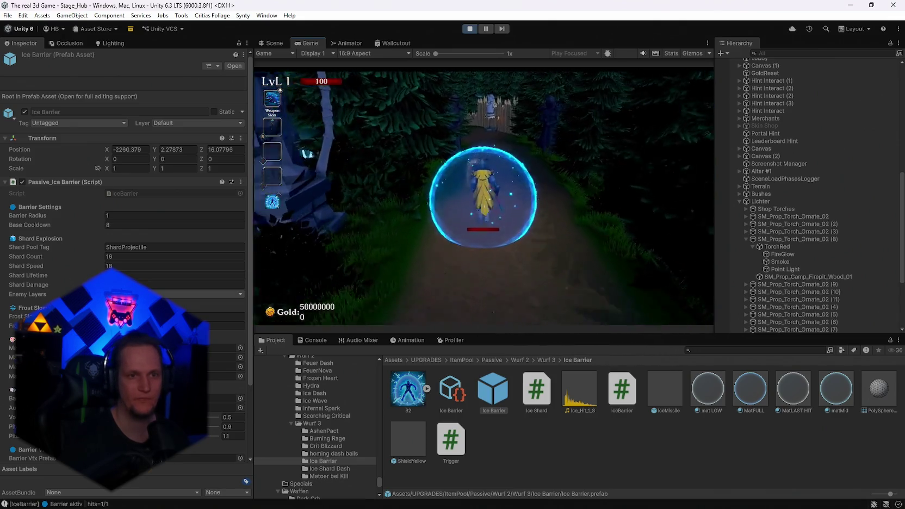
key("w")
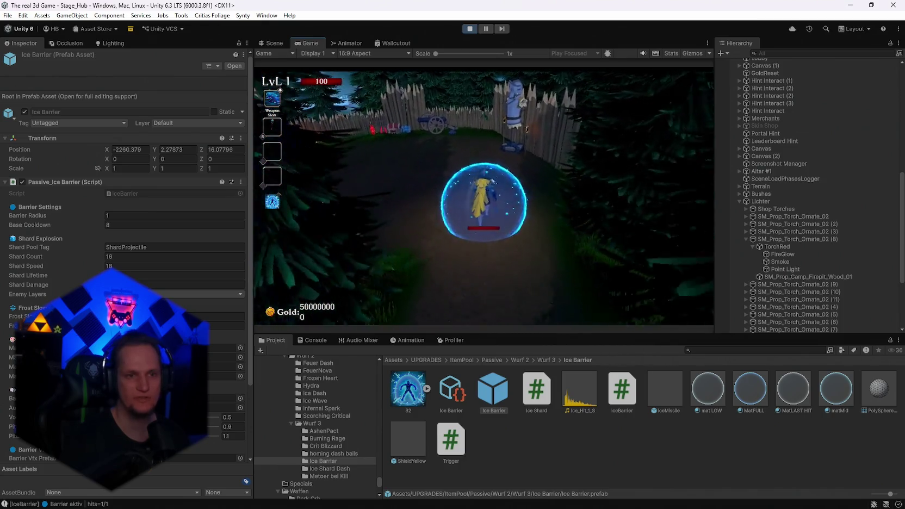
key("w")
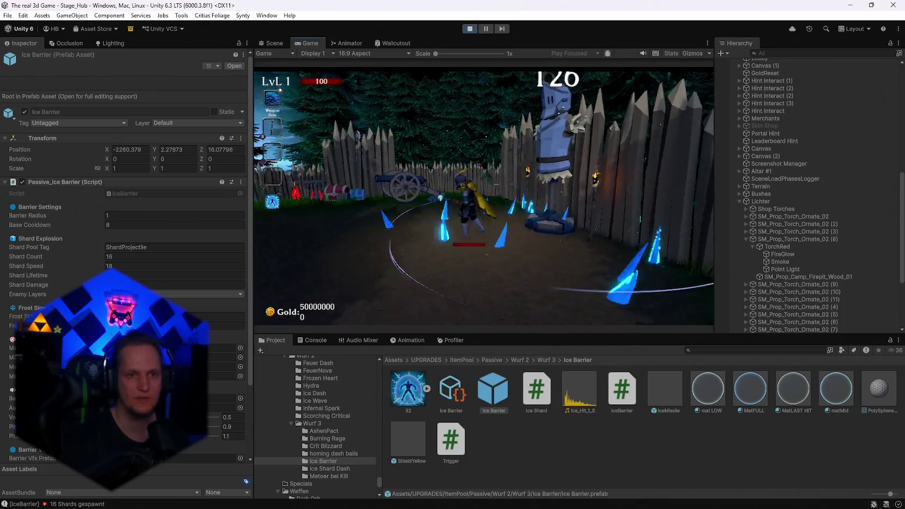
key("w")
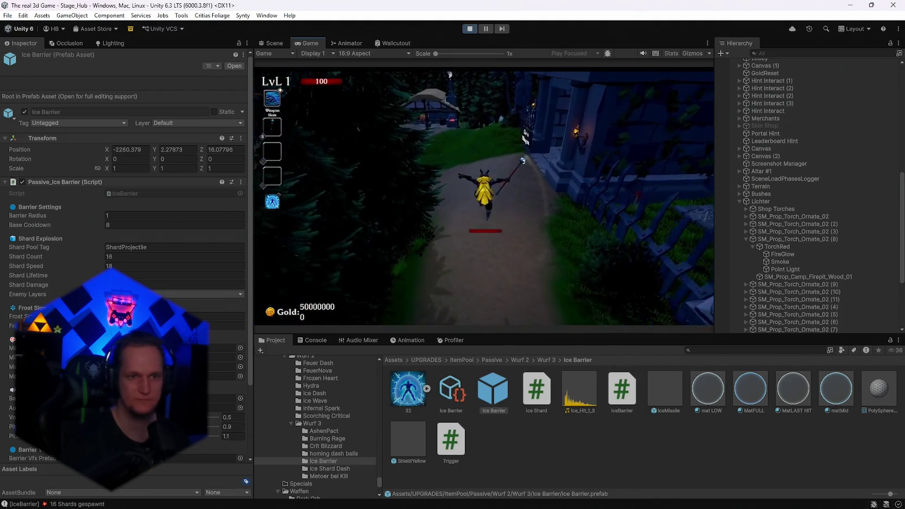
key("Escape")
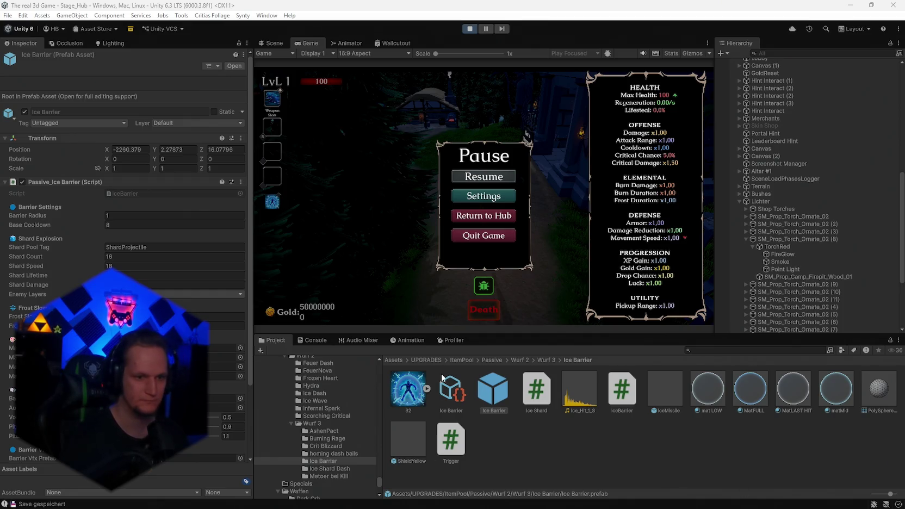
Step: Capture a screenshot region, then open Ice Shard.cs in Visual Studio
left_click(408, 388)
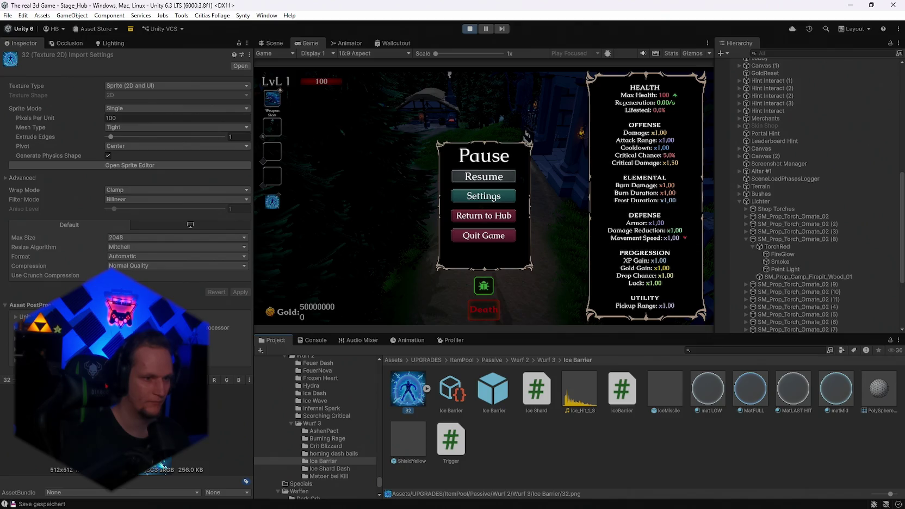
key("super+shift+s")
left_click_drag(174, 454, 74, 480)
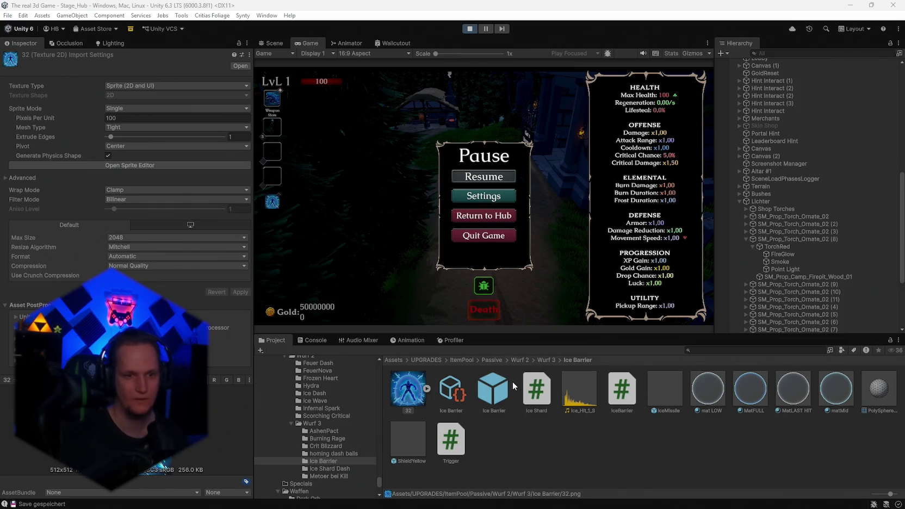
double_click(537, 389)
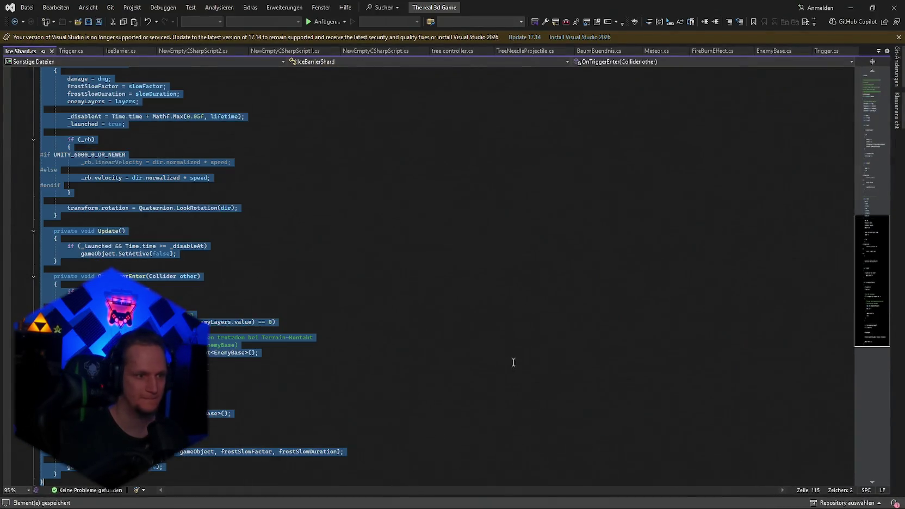
left_click(513, 367)
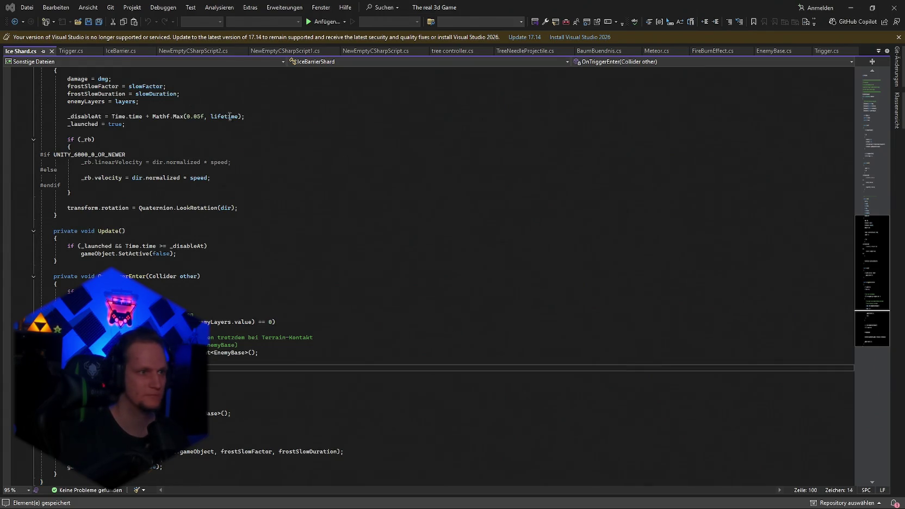
Step: Switch to IceBarrier.cs and bring up the Find box to search its code
left_click(112, 55)
key("ctrl+f")
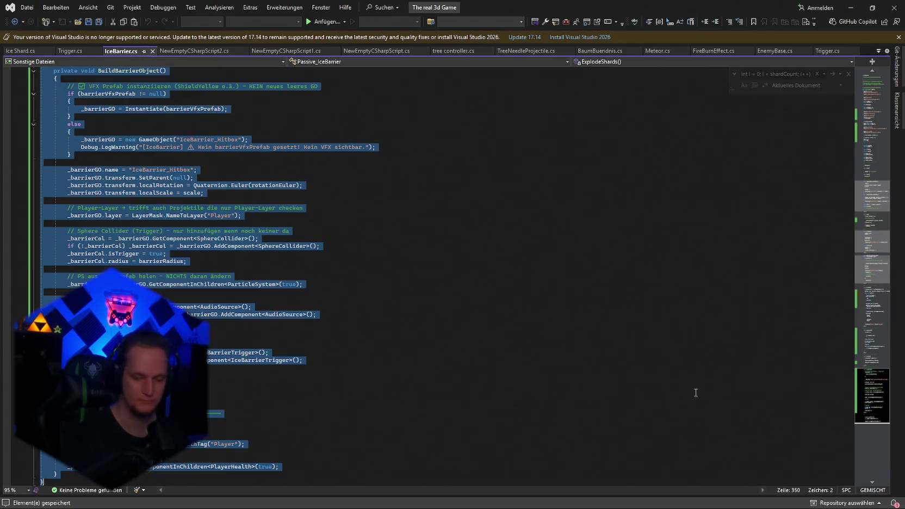
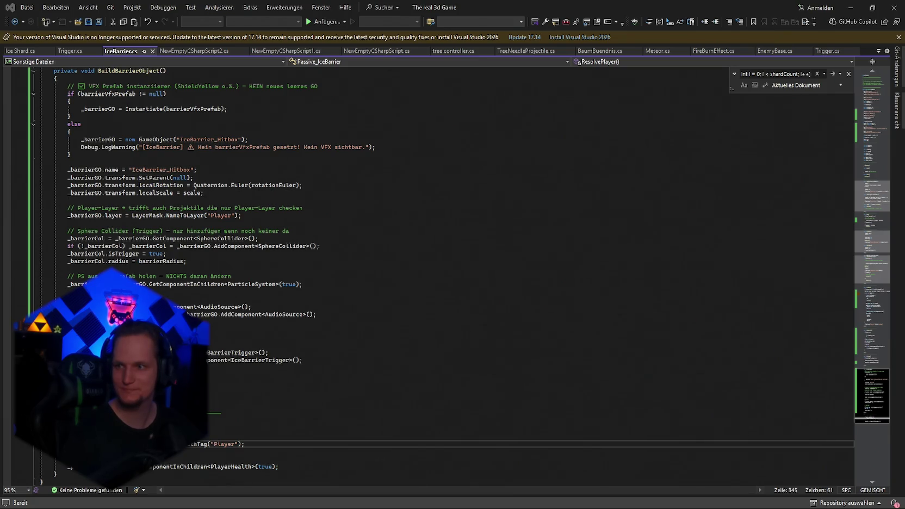
Step: Switch from the IceBarrier script in Visual Studio to the Twitch channel page and chat in Chrome
key("alt+Tab")
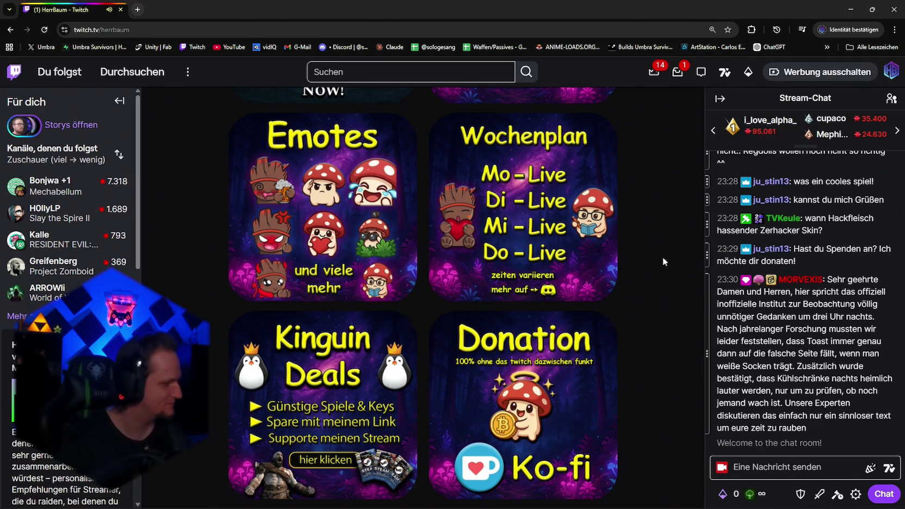
Step: Minimize the Twitch browser window so the IceBarrier.cs BuildBarrierObject code shows again
left_click(851, 9)
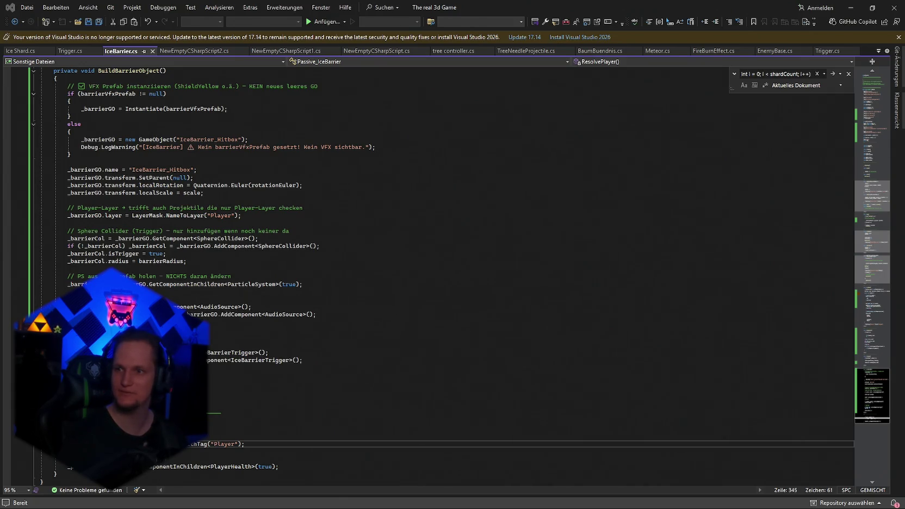
Step: Search IceBarrier.cs for the shardCount for loop in ExplodeShards
left_click(366, 359)
key("ctrl+f")
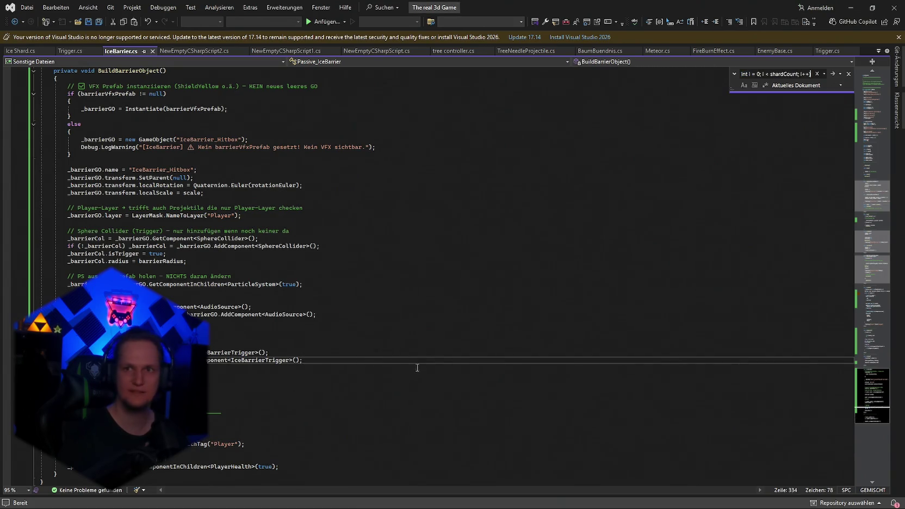
key("alt+Tab")
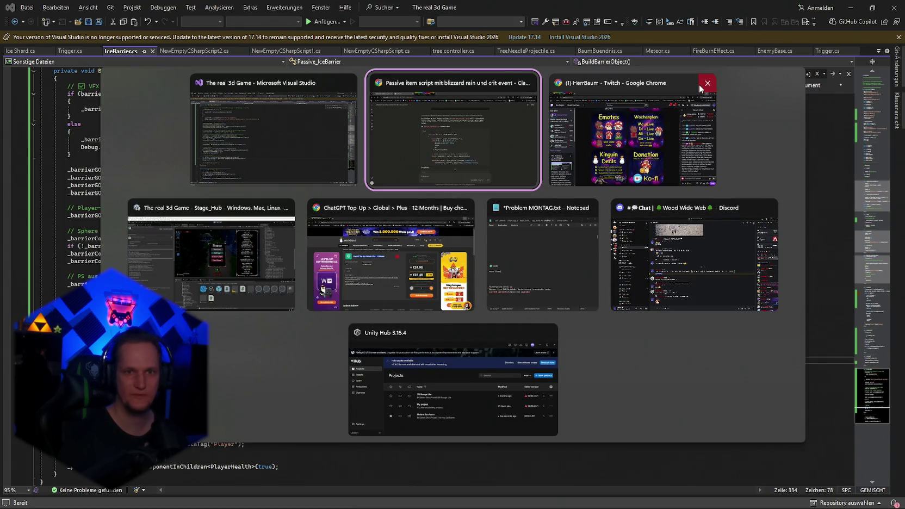
key("alt+Tab")
key("Up")
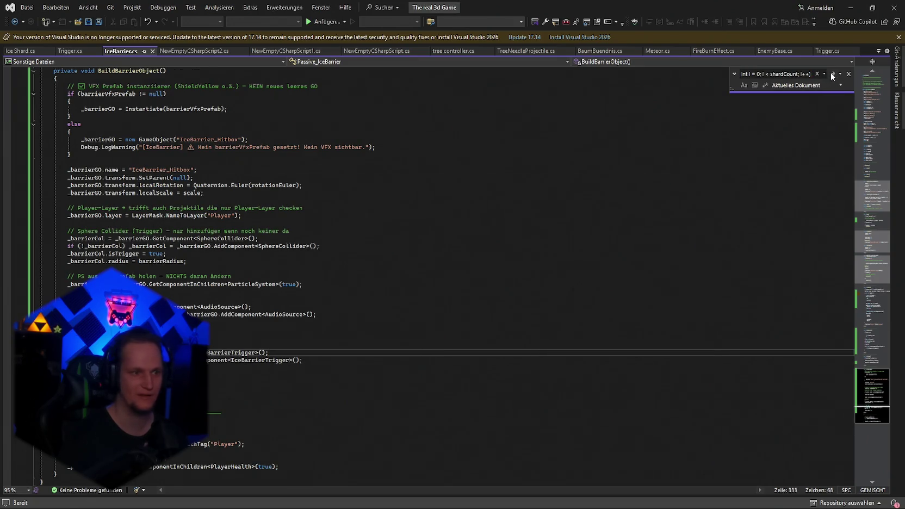
left_click(831, 73)
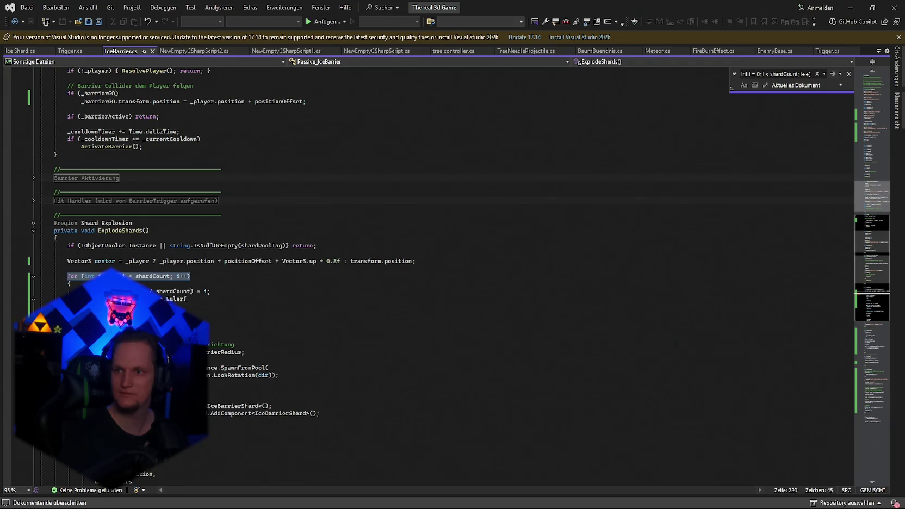
key("Escape")
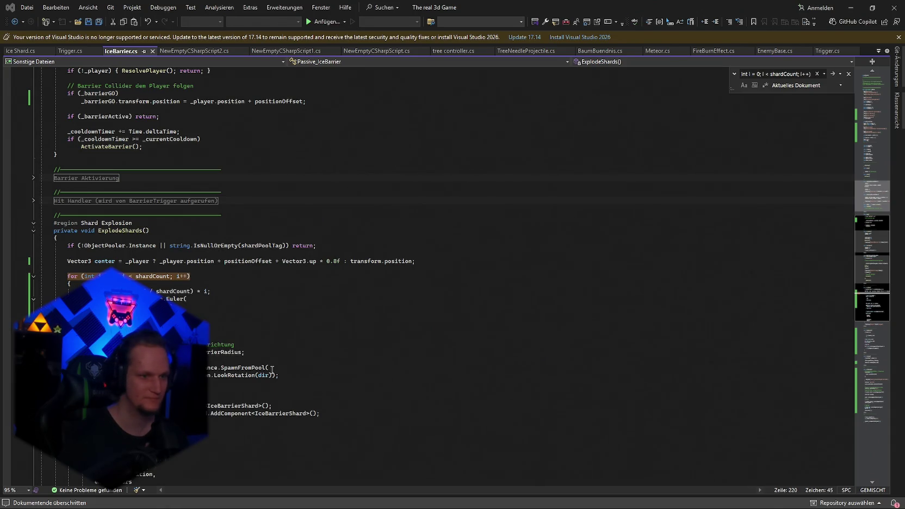
Step: Paste the new outward-direction code over the loop body, save IceBarrier.cs, and return to Unity
left_click_drag(279, 376, 70, 284)
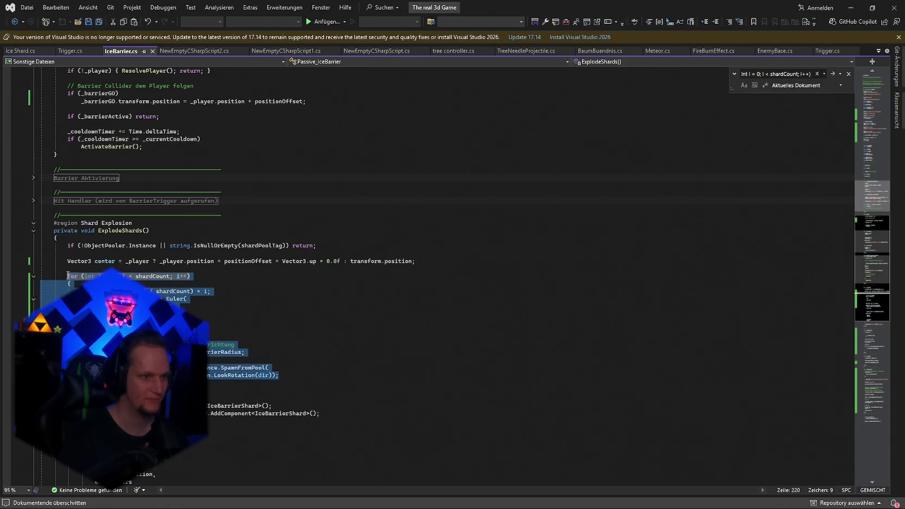
key("ctrl+v")
key("ctrl+s")
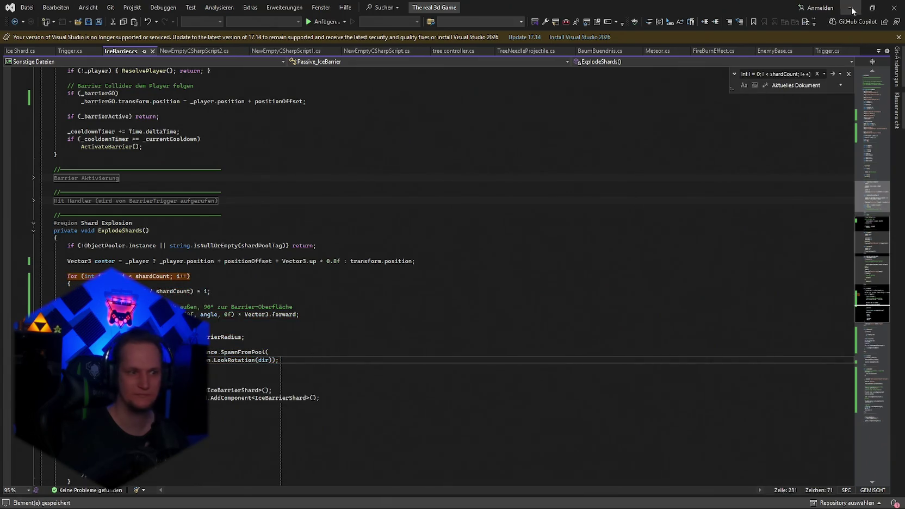
left_click(851, 8)
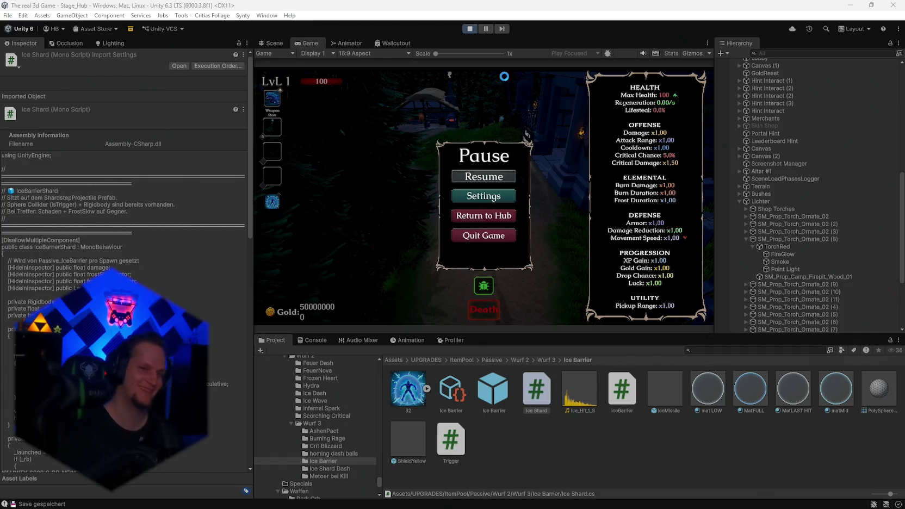
Step: Stop the paused game and restart Play mode once the Ice Barrier scripts recompile
left_click(472, 28)
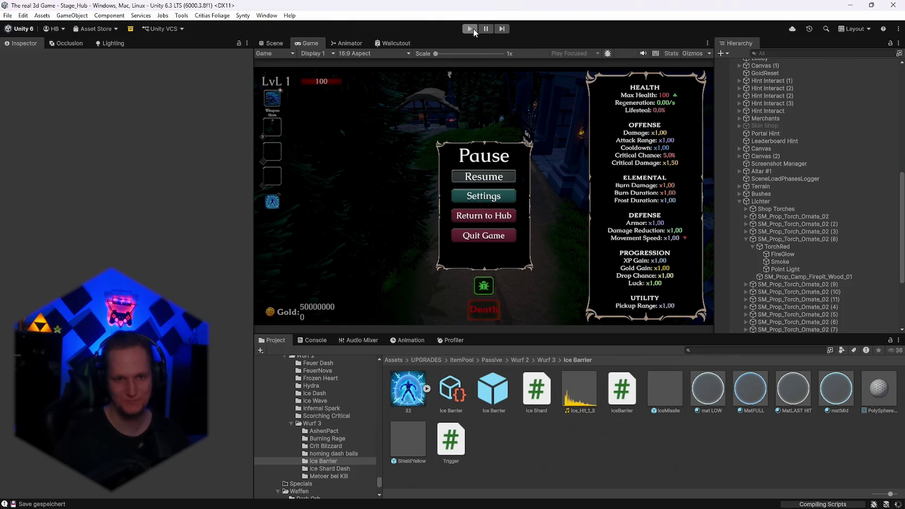
left_click(474, 28)
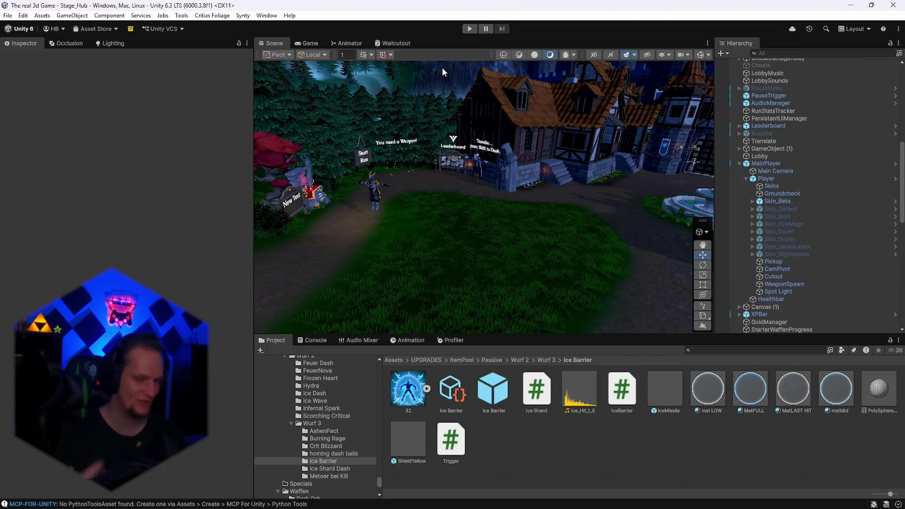
left_click(472, 29)
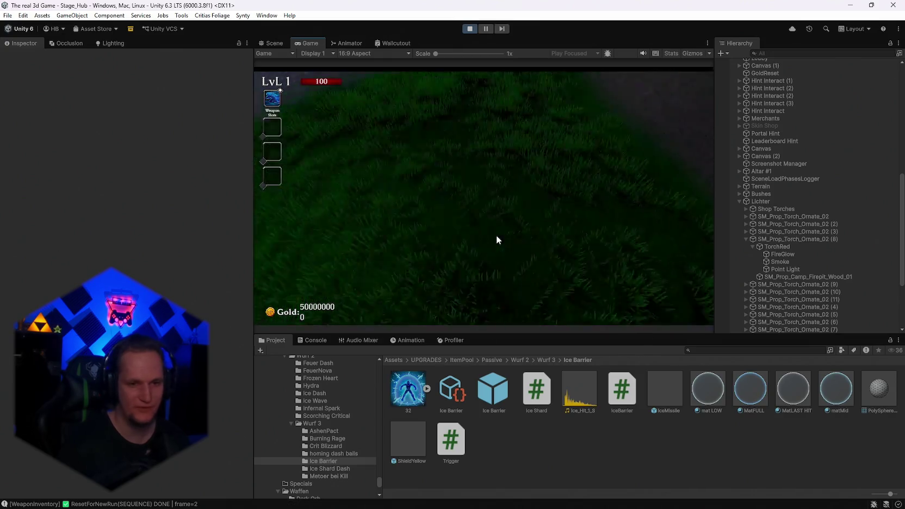
Step: Run to the altar, reroll the relic cards twice, and choose the Ice Barrier passive
key("w")
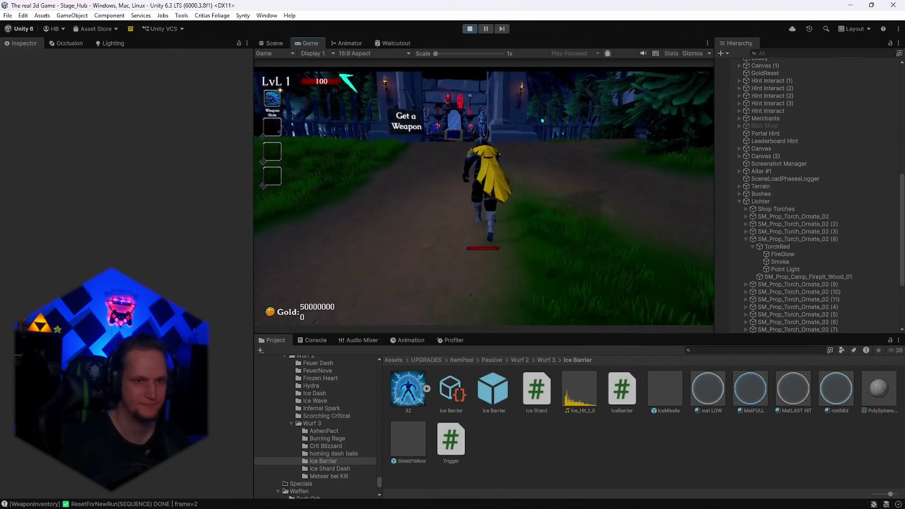
key("w")
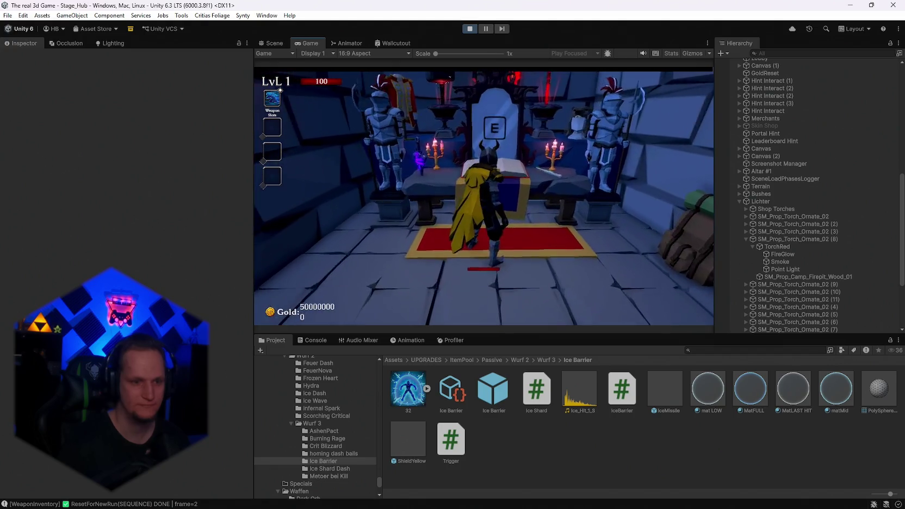
key("e")
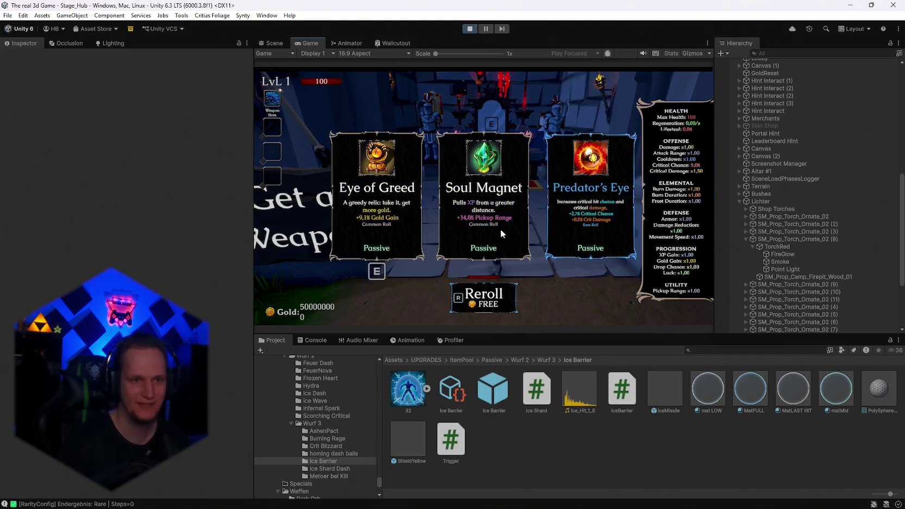
key("r")
key("r")
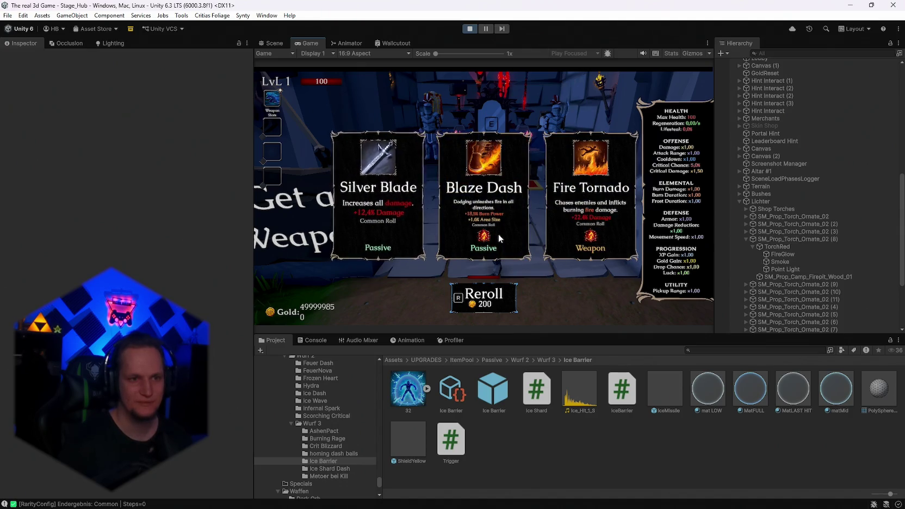
key("r")
key("r")
key("r")
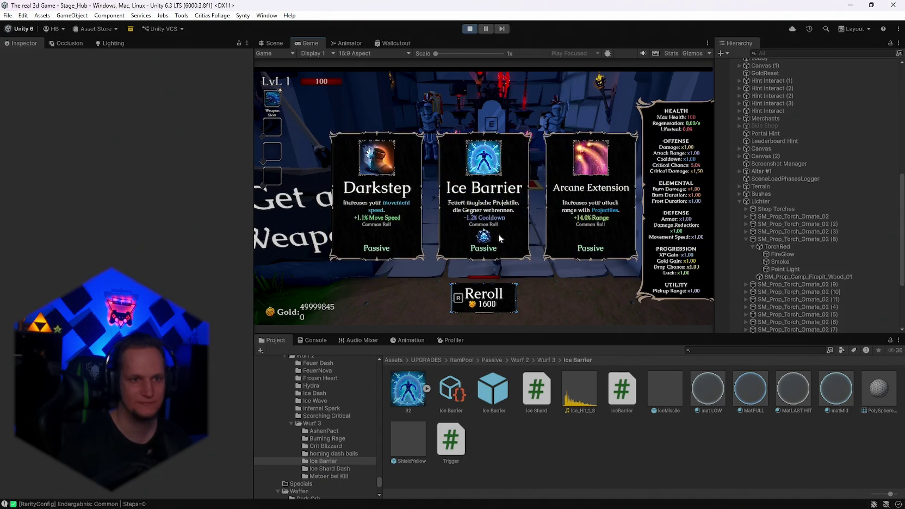
left_click(499, 215)
Step: Run the shielded player into the fenced yard until the barrier bursts into 16 shards, then pause
key("w")
key("w")
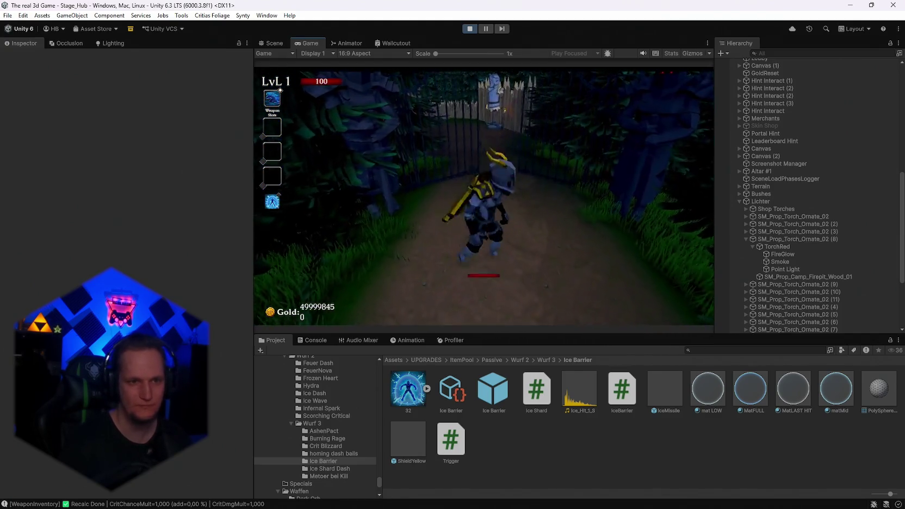
key("s")
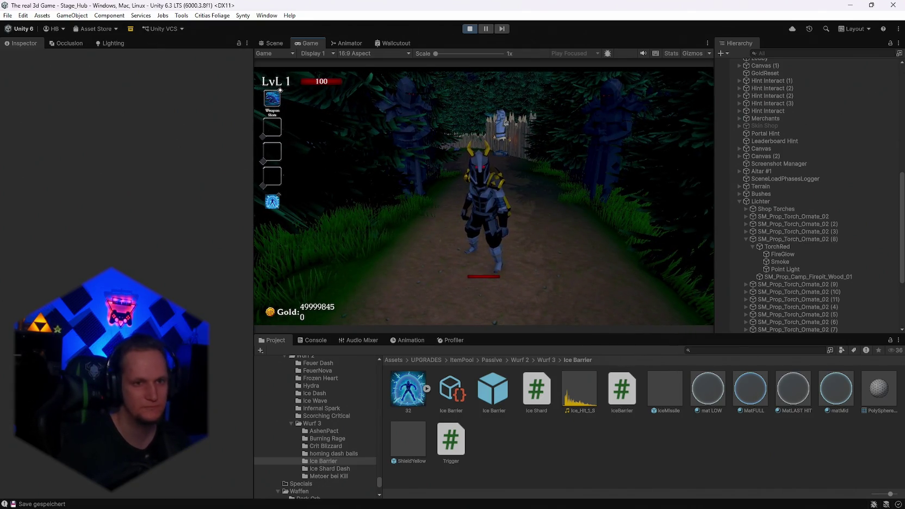
key("w")
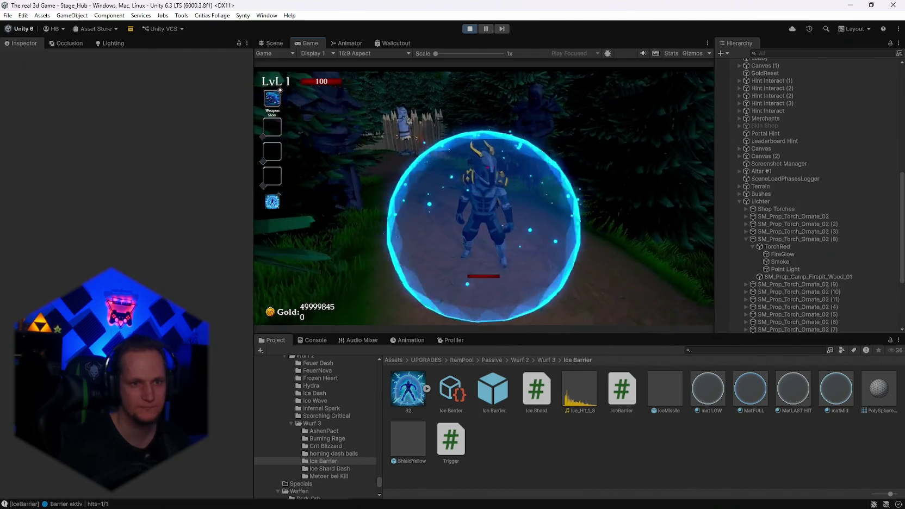
key("w")
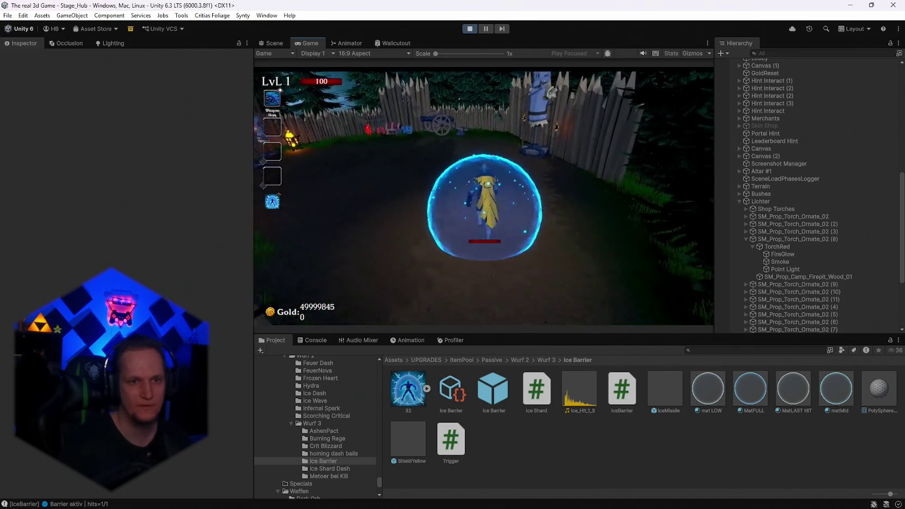
key("w")
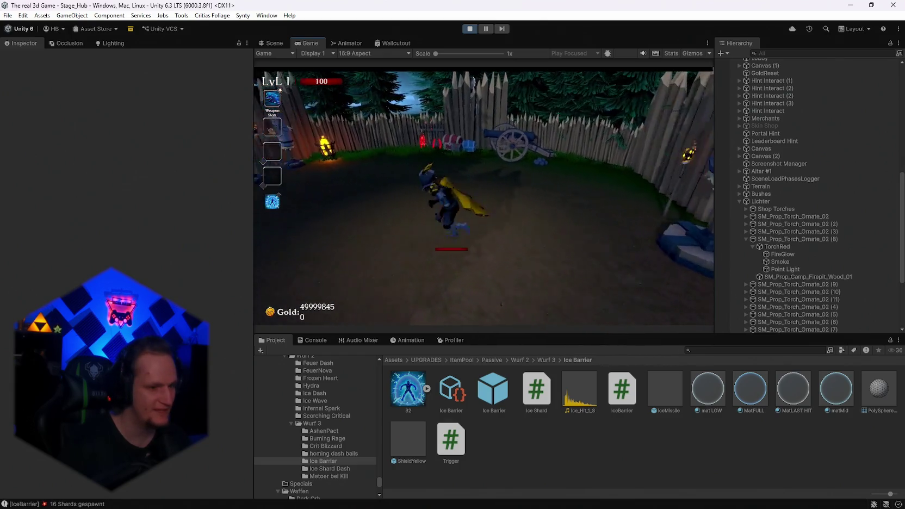
key("Escape")
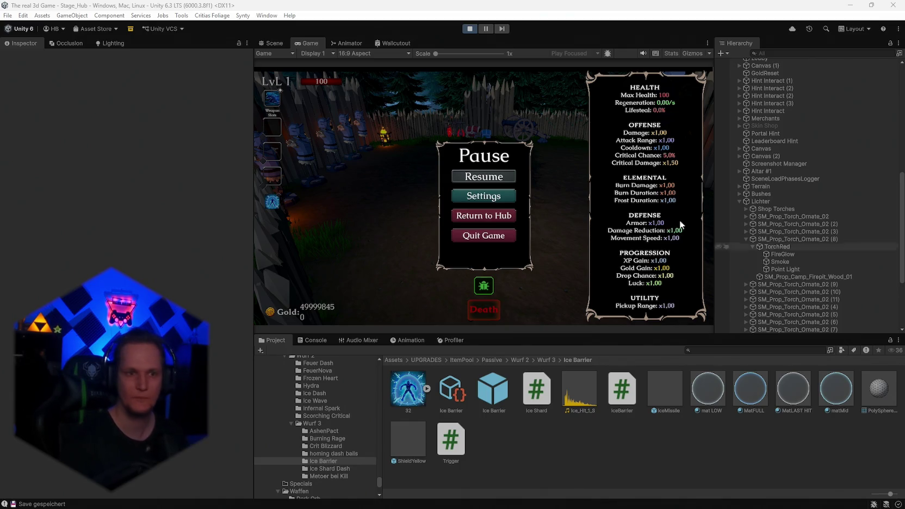
left_click(476, 176)
Step: Walk the player around the fenced area as the barrier reappears and bursts
key("s")
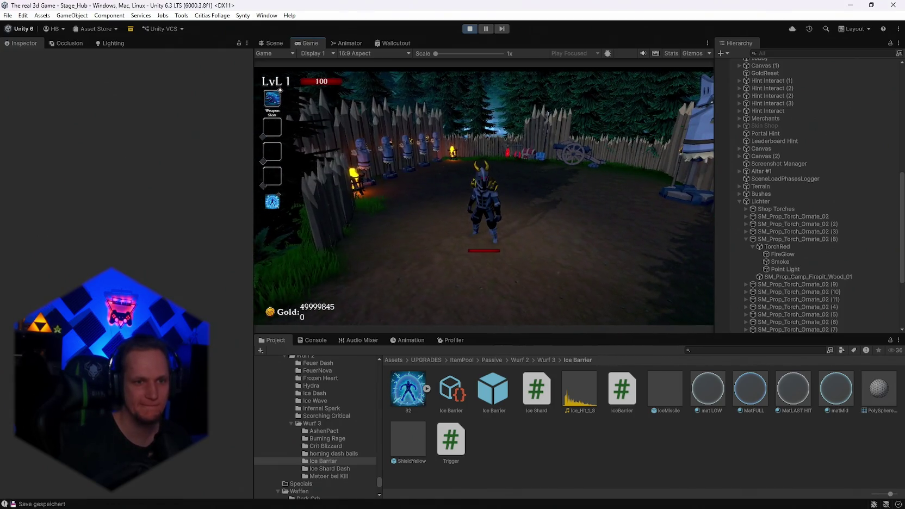
key("w")
key("s")
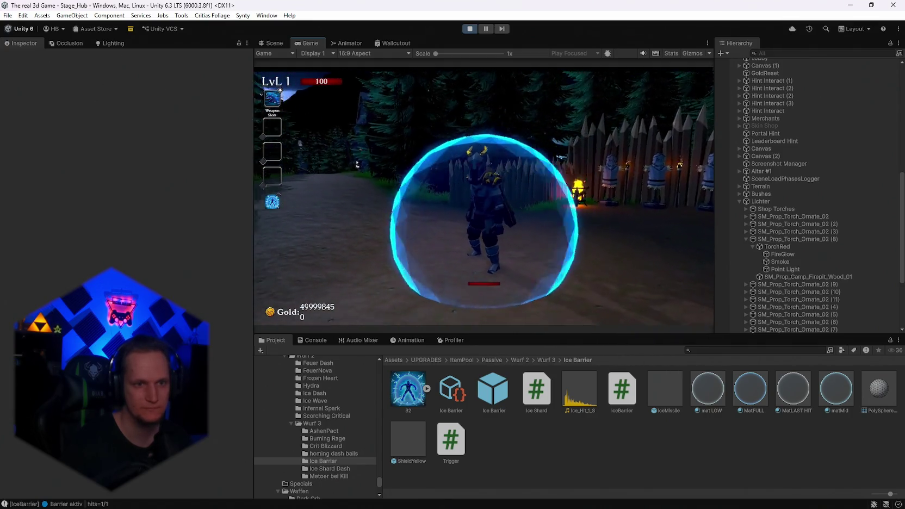
key("w")
key("s")
key("w")
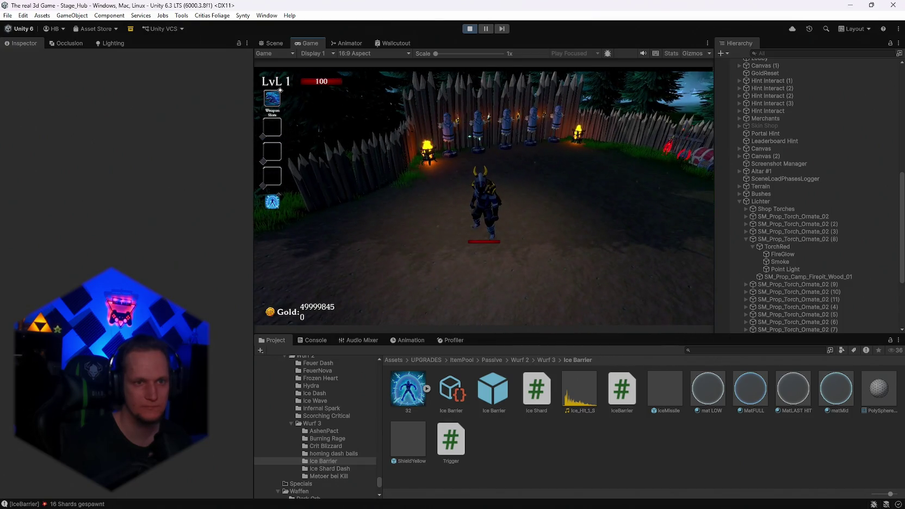
Step: Reroll the upgrade cards and pick Ice Barrier twice to stack the shield
key("r")
key("r")
key("r")
key("r")
key("r")
key("r")
key("r")
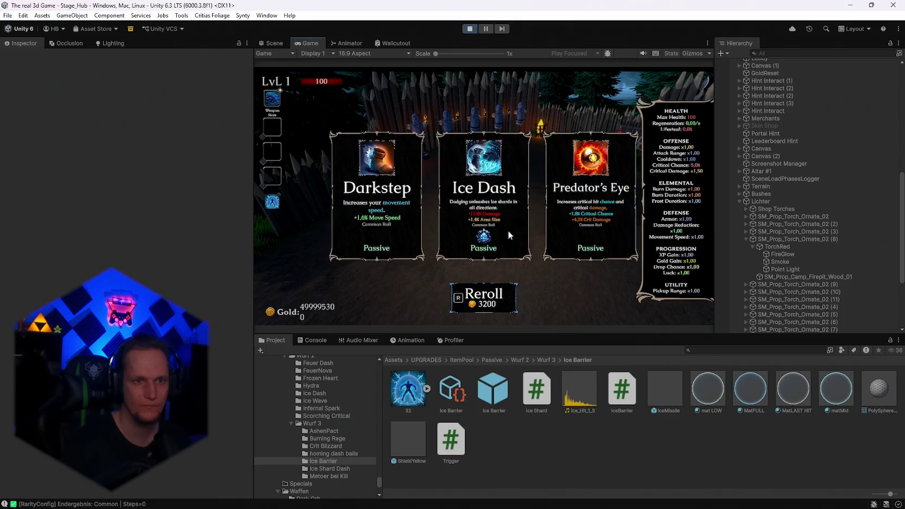
key("r")
left_click(508, 231)
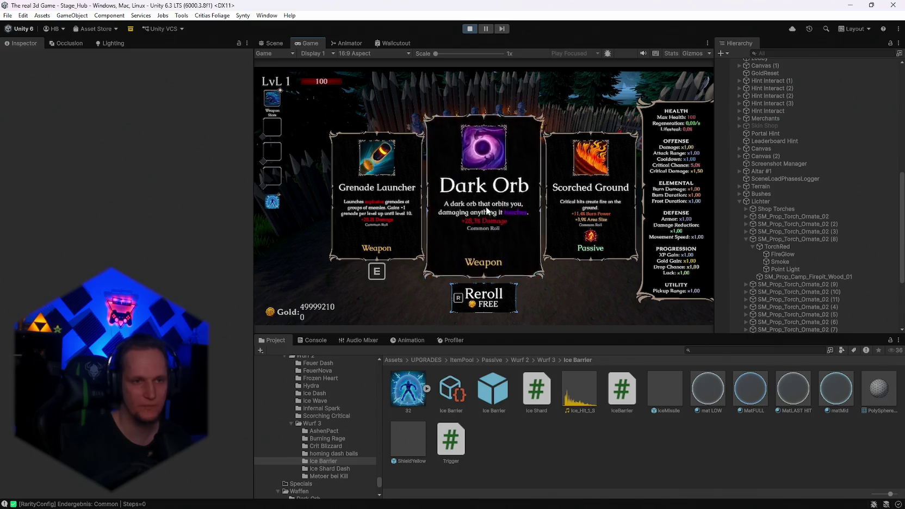
key("r")
key("r")
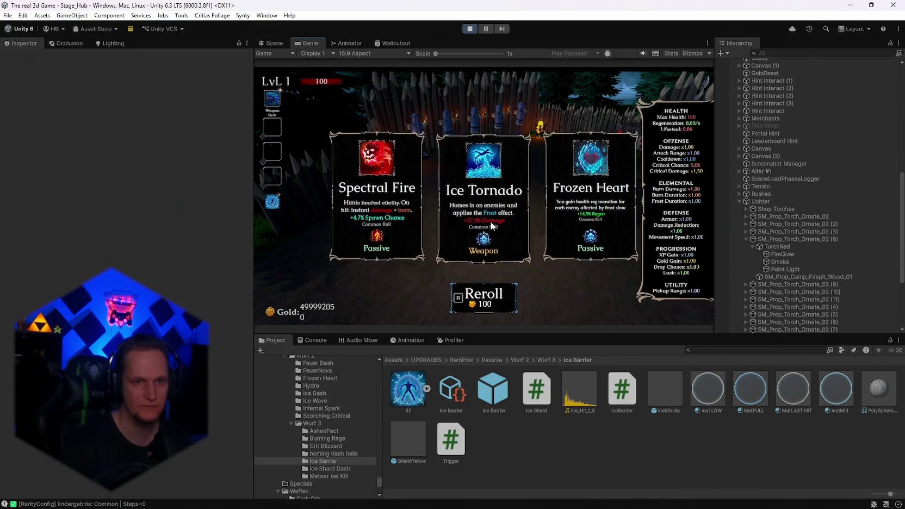
key("r")
key("r")
left_click(491, 226)
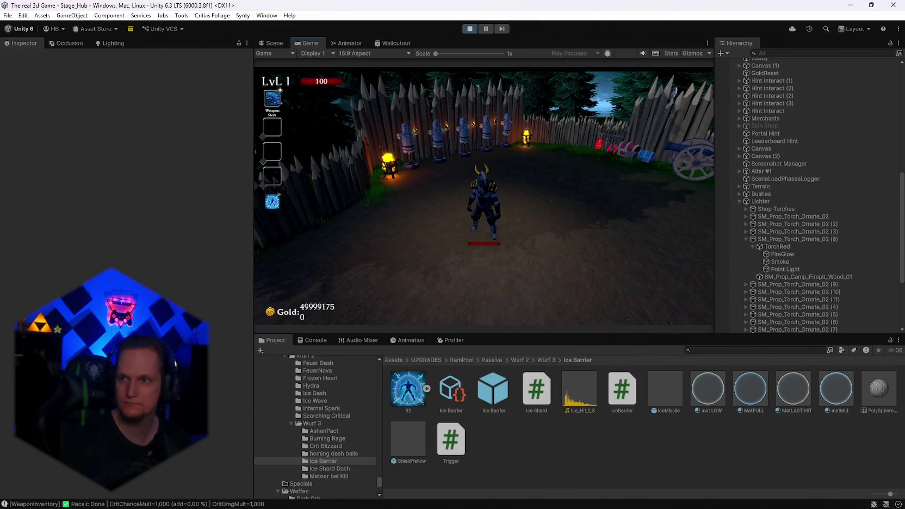
Step: Walk toward the dummies and cannon yard, reroll the cards, and take Ice Barrier again
key("w")
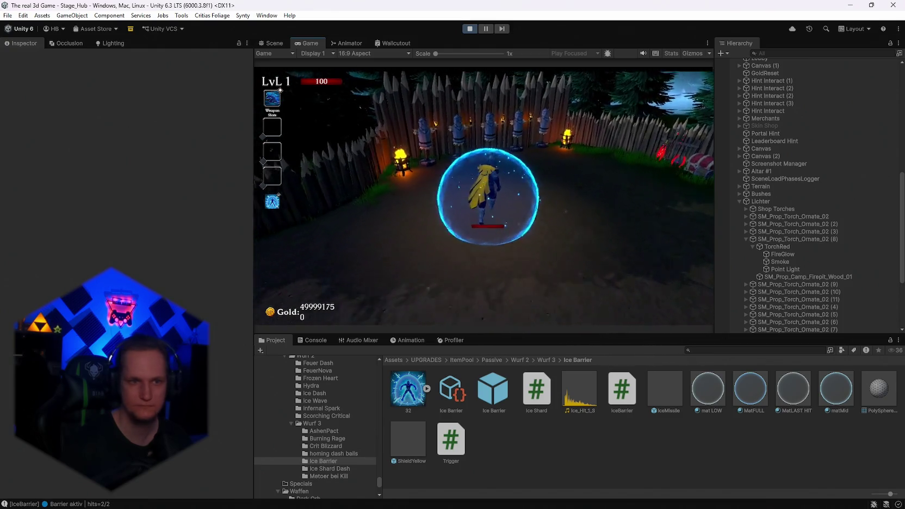
key("w")
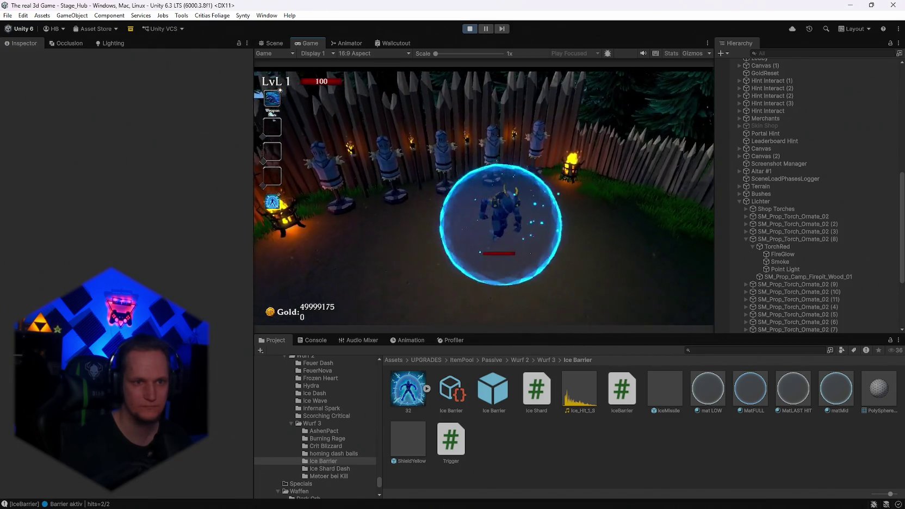
key("w")
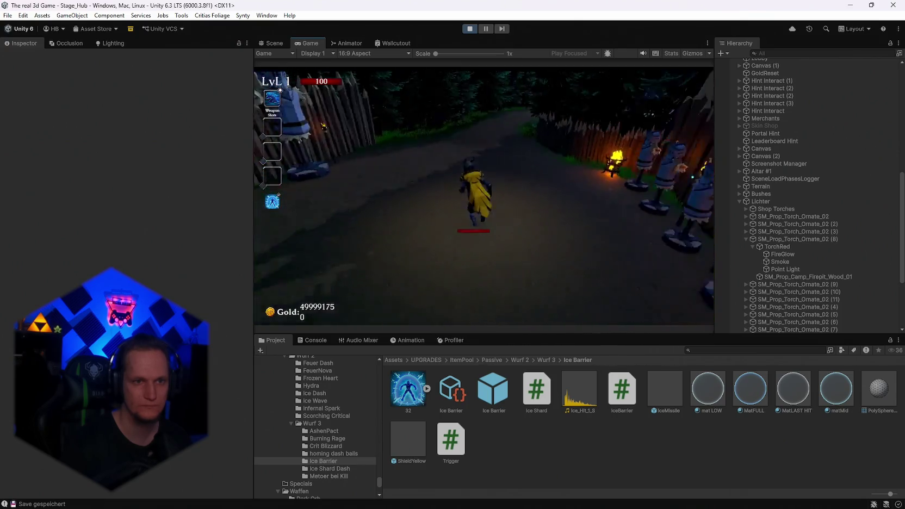
key("w")
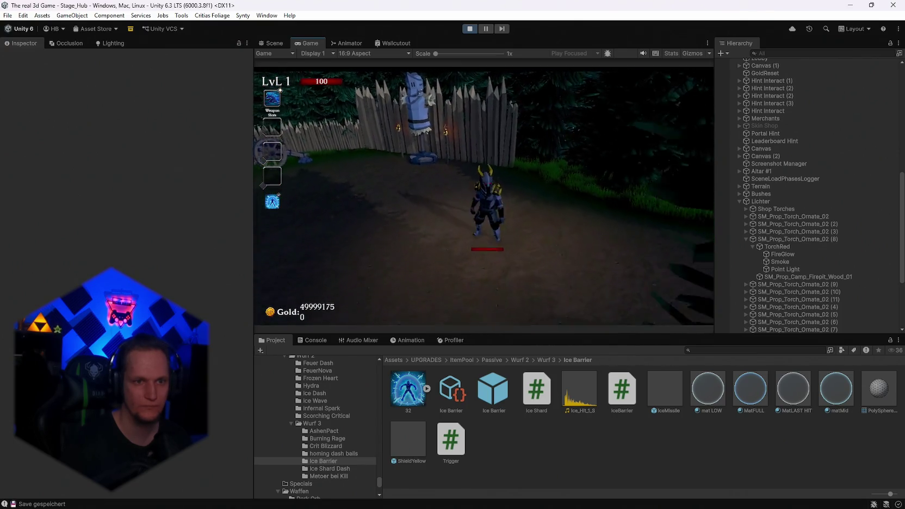
key("w")
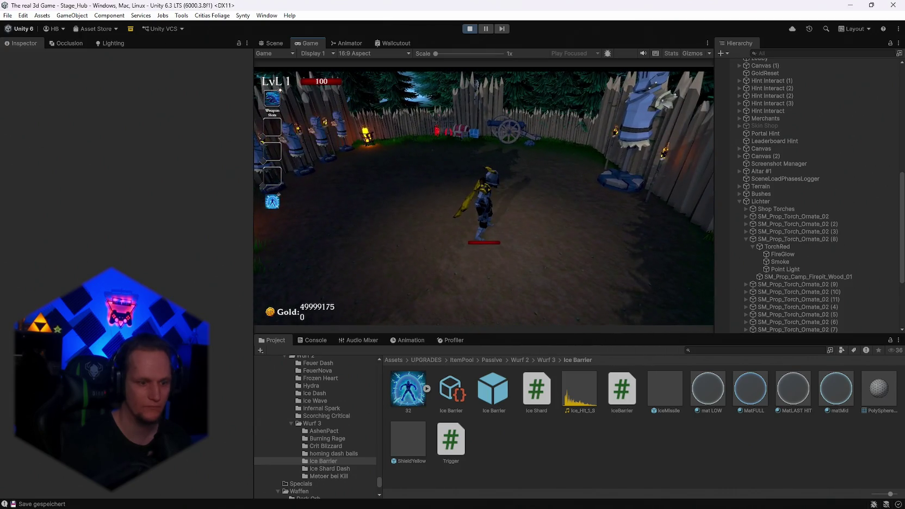
key("e")
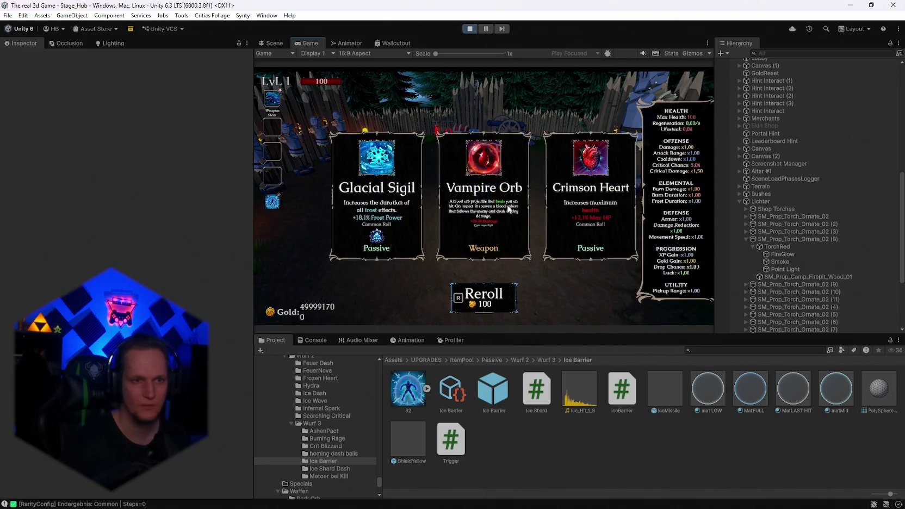
key("r")
key("r")
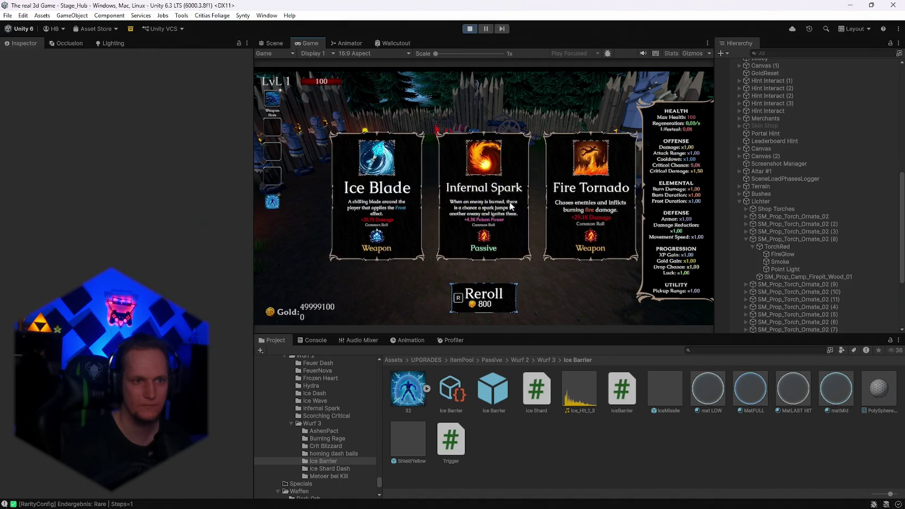
key("r")
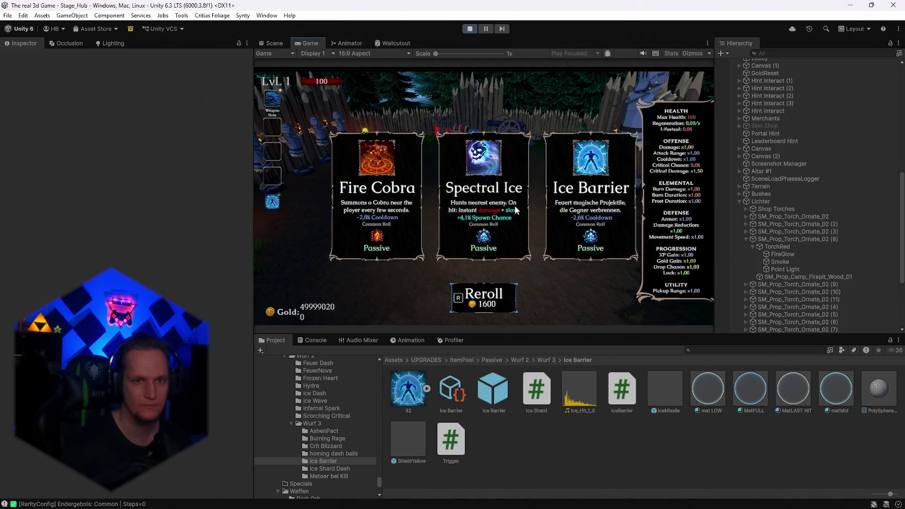
left_click(589, 260)
Step: Check the Console log, then resume and walk into dummies until the barrier bursts
key("Escape")
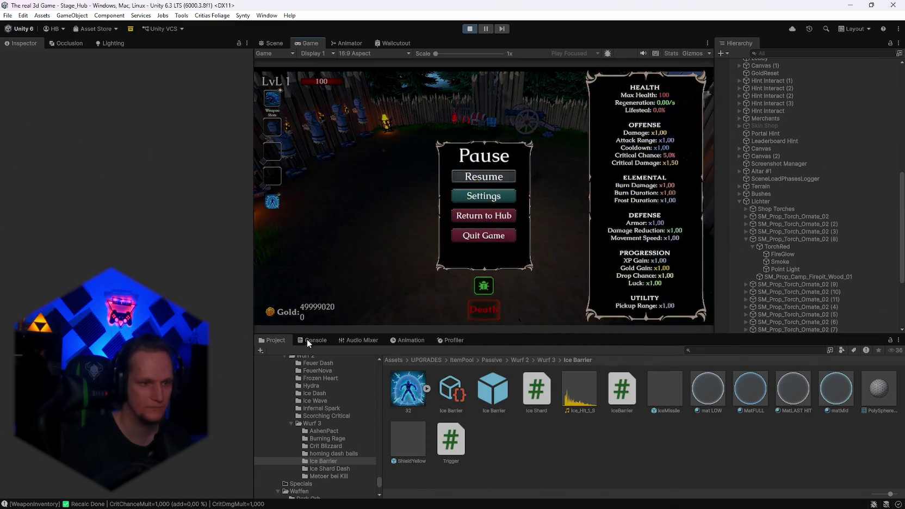
left_click(308, 340)
key("Escape")
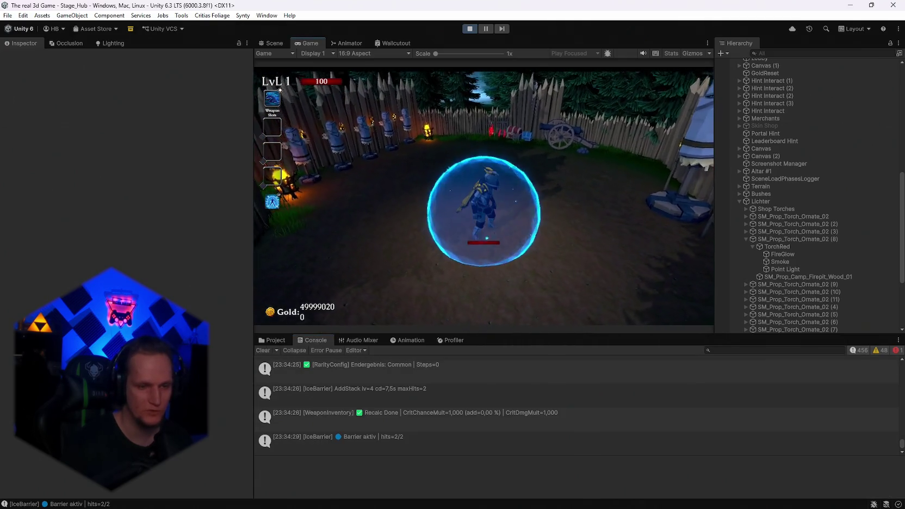
key("d")
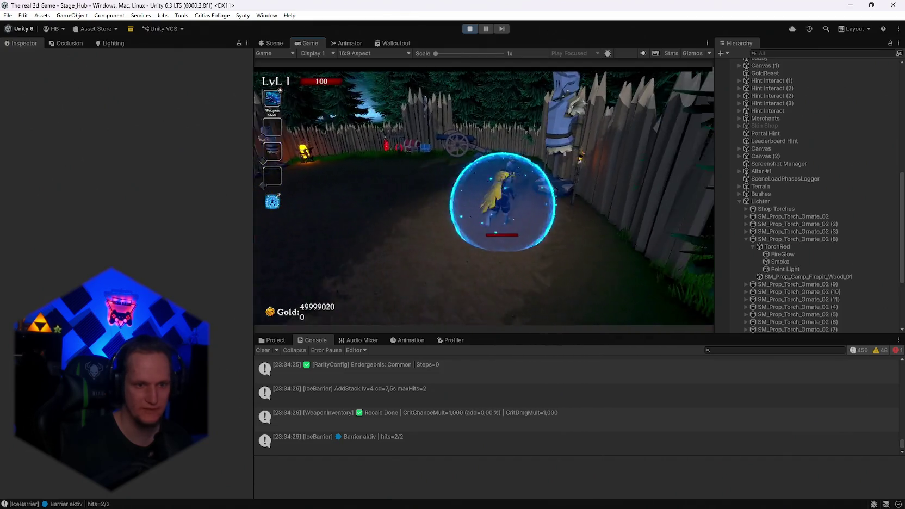
key("a")
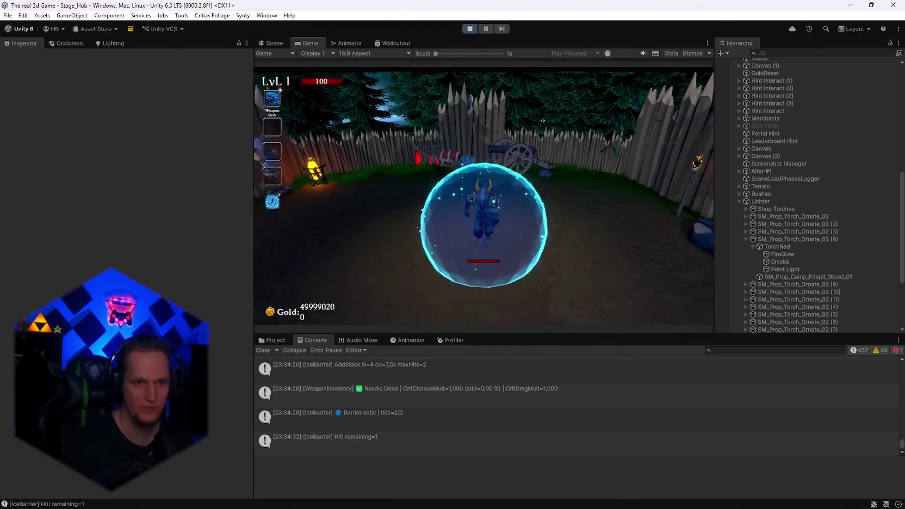
key("d")
key("a")
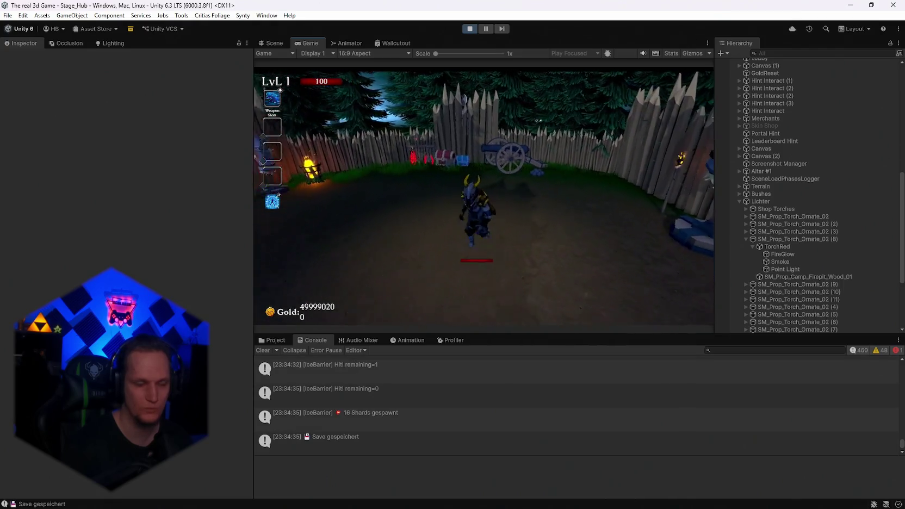
Step: Reroll the upgrade cards, pick Ice Barrier again with key 3, and pause the game
key("d")
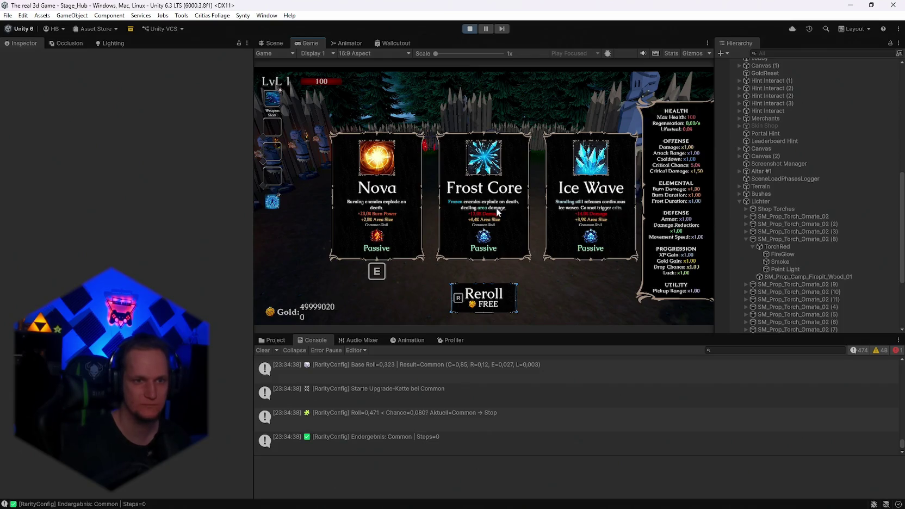
key("r")
key("r")
key("r")
key("r")
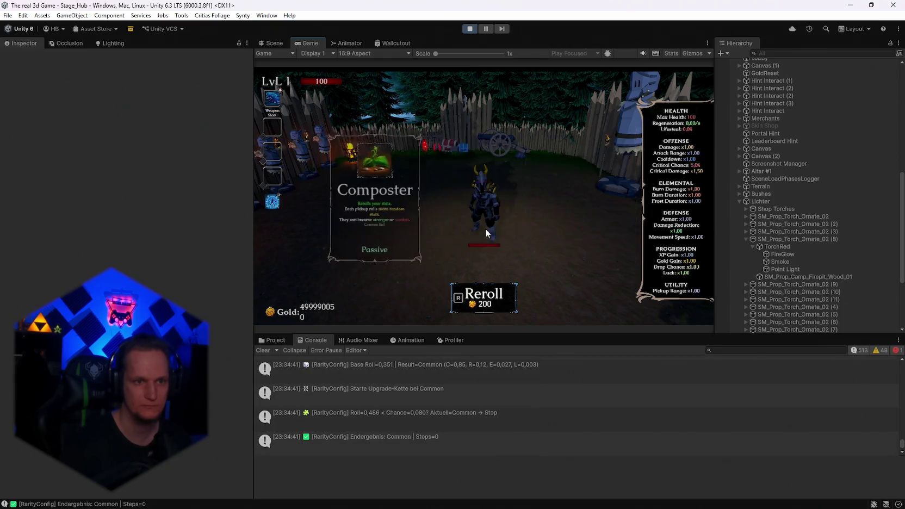
key("r")
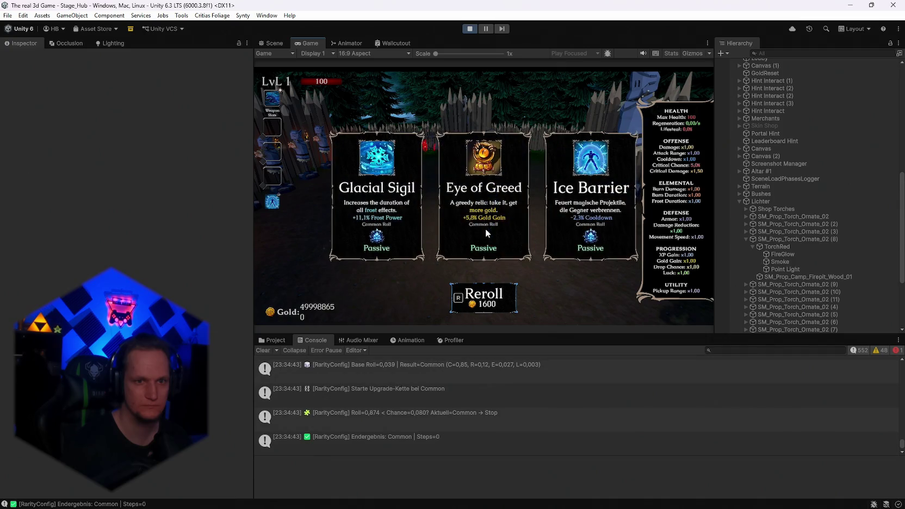
key("3")
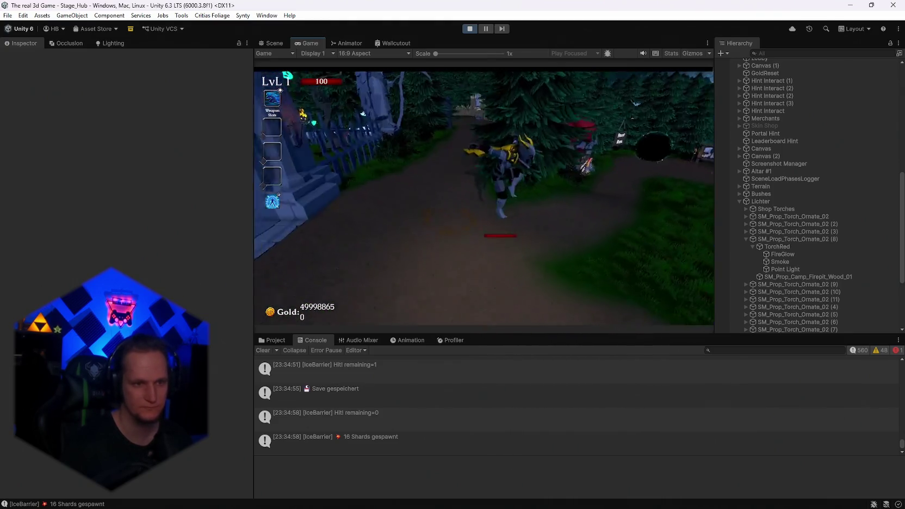
key("Escape")
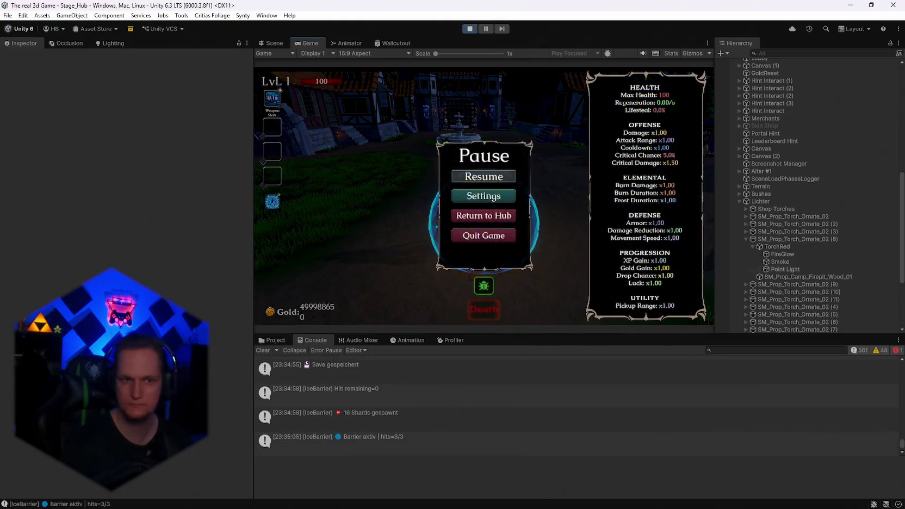
Step: Let the three-hit barrier shatter into 16 shards, pause, and stop play mode
key("Escape")
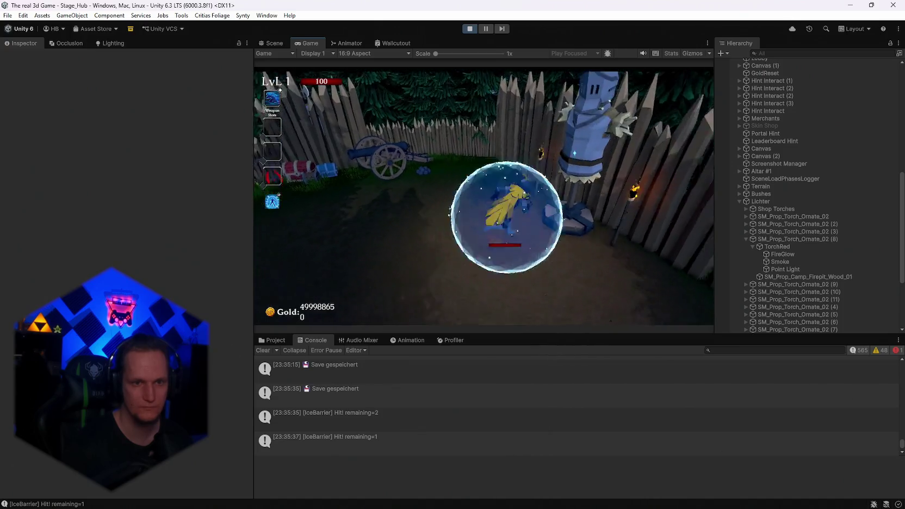
key("Escape")
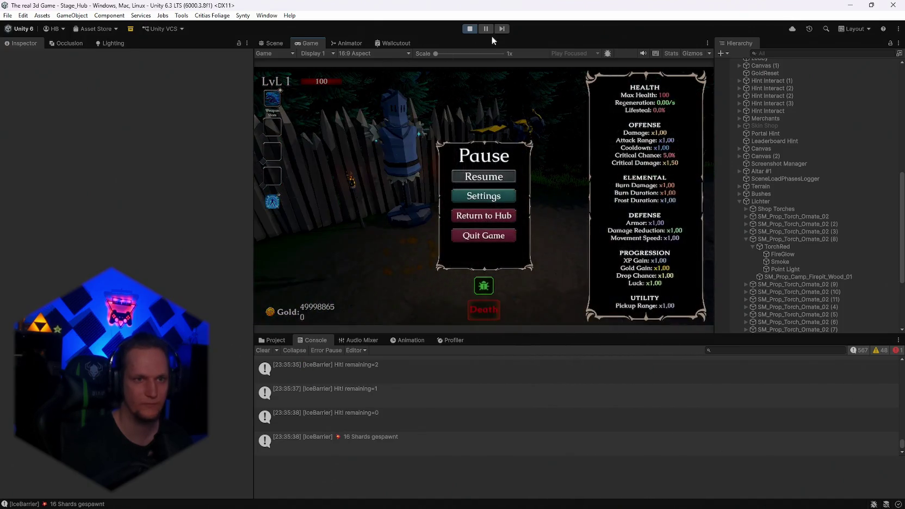
left_click(470, 28)
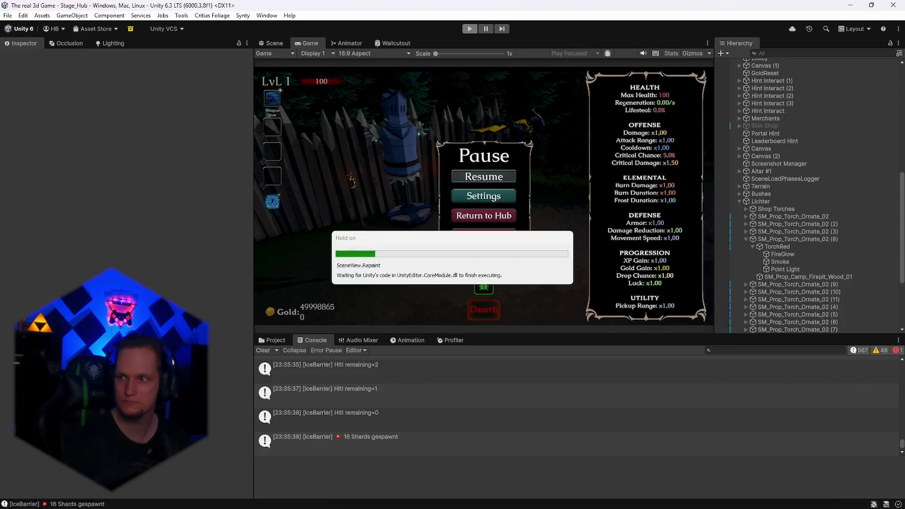
Step: Open Ice Shard.cs in Visual Studio and find its OnTriggerEnter method
left_click(599, 498)
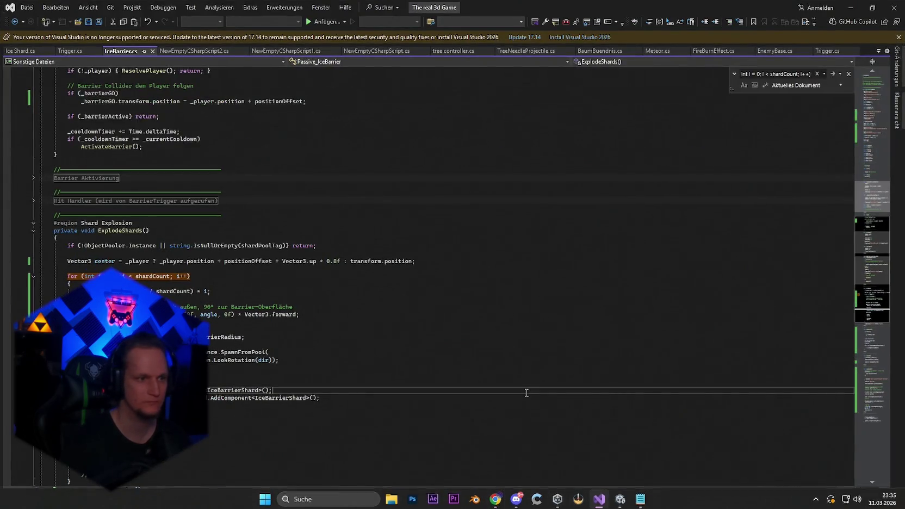
key("ctrl+v")
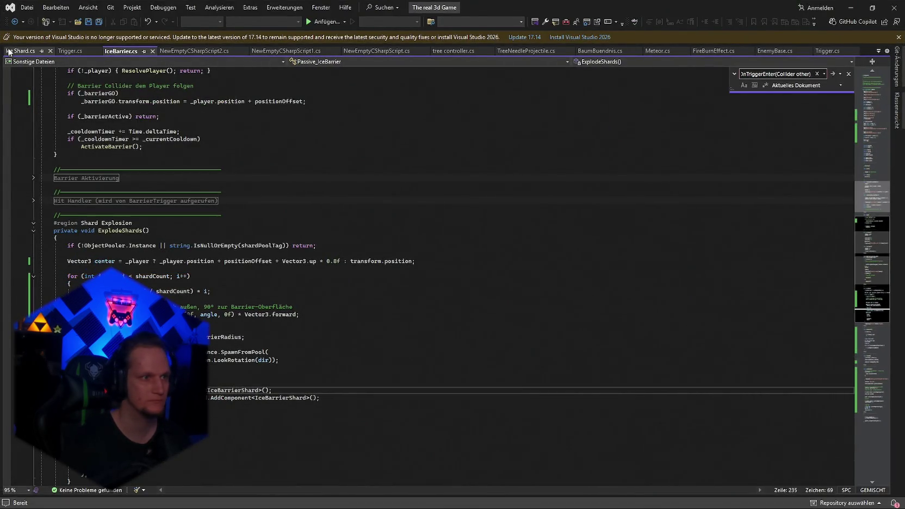
left_click(8, 52)
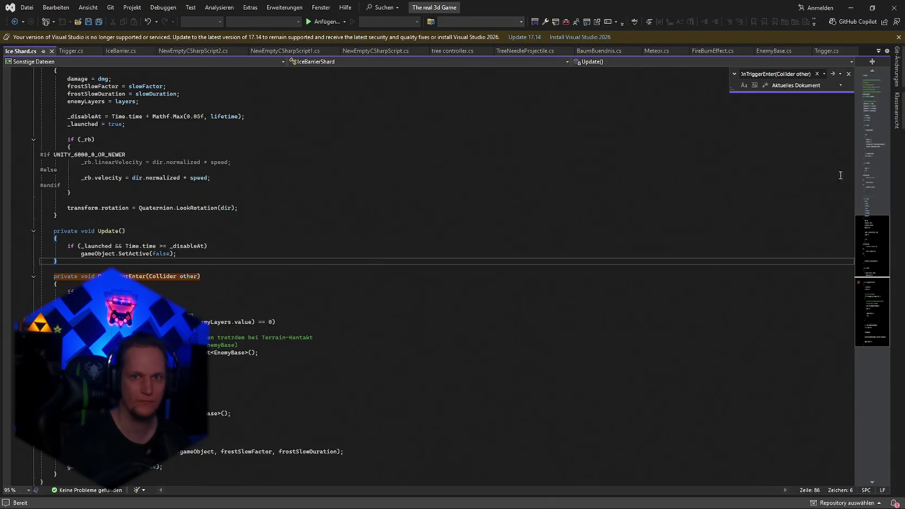
left_click(834, 73)
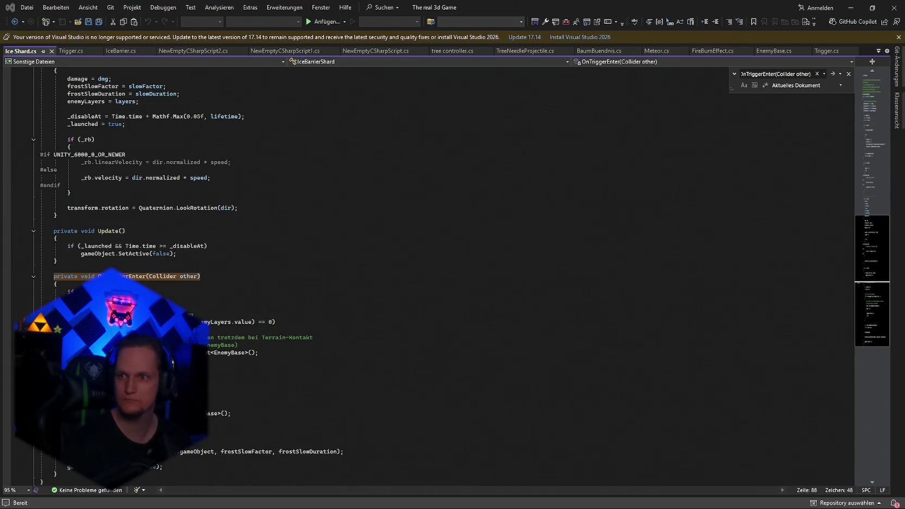
Step: Replace OnTriggerEnter with the terrain-layer-mask version, save, and inspect Unity's console after recompiling
scroll(435, 272, "down", 2)
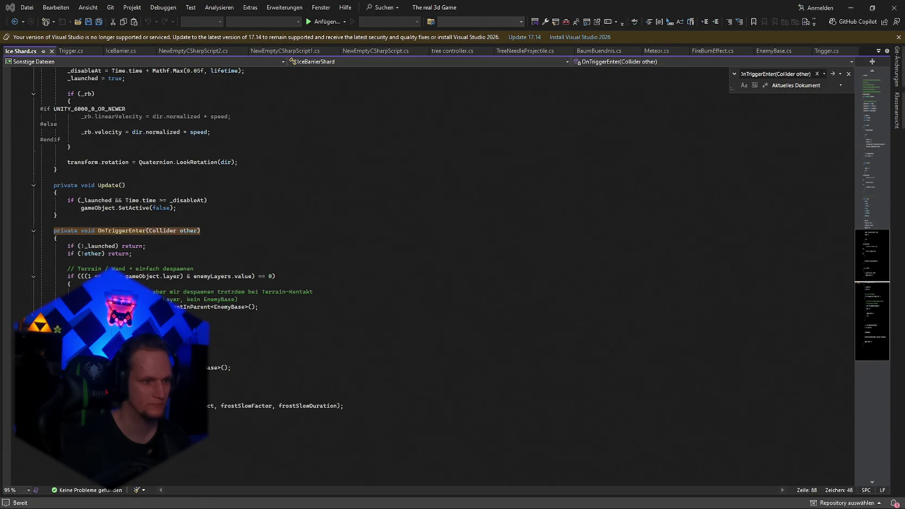
mouse_move(348, 421)
left_mouse_down()
mouse_move(218, 406)
mouse_move(54, 230)
left_mouse_up()
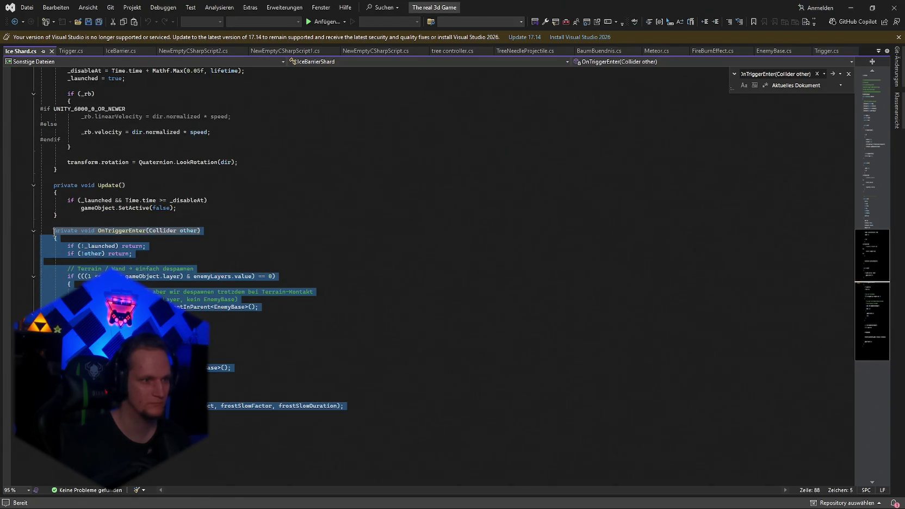
key("ctrl+v")
key("ctrl+s")
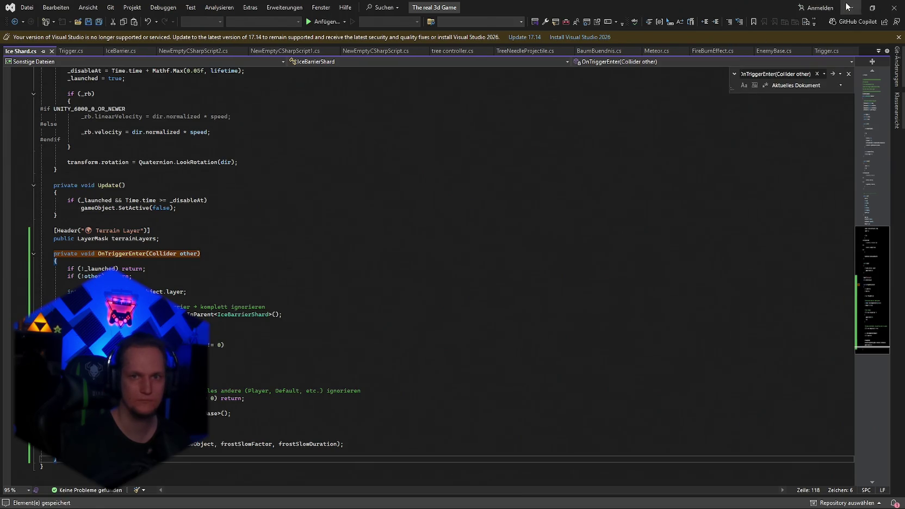
key("alt+Tab")
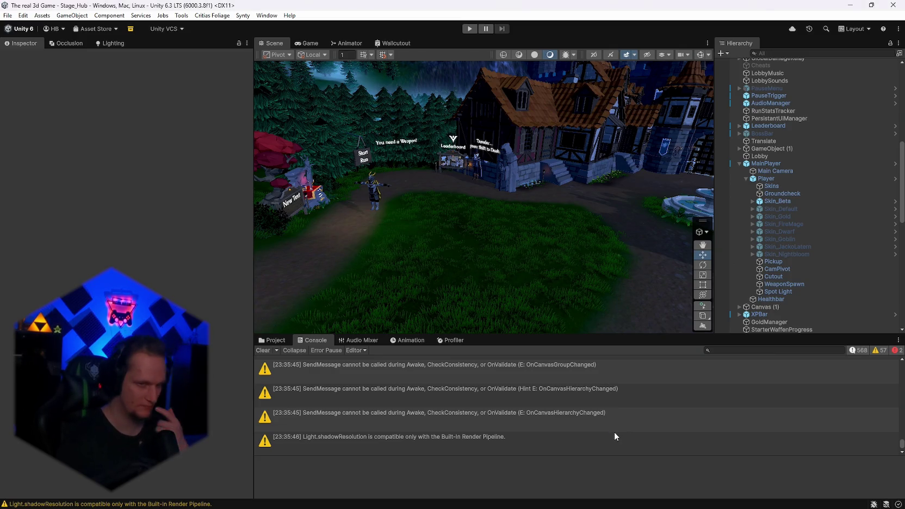
left_click(615, 433)
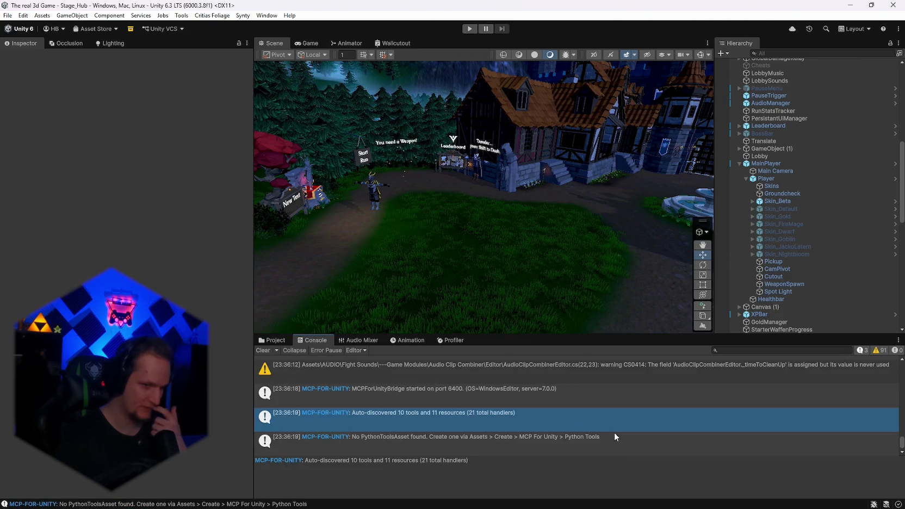
Step: Clear the Console and select the Ice Barrier prefab in the Ice Barrier project folder
left_click(263, 351)
left_click(268, 341)
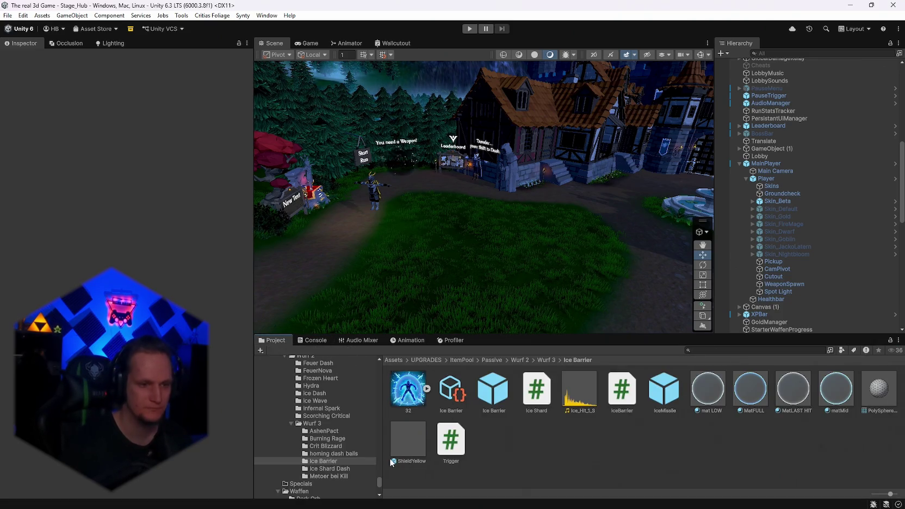
left_click(320, 461)
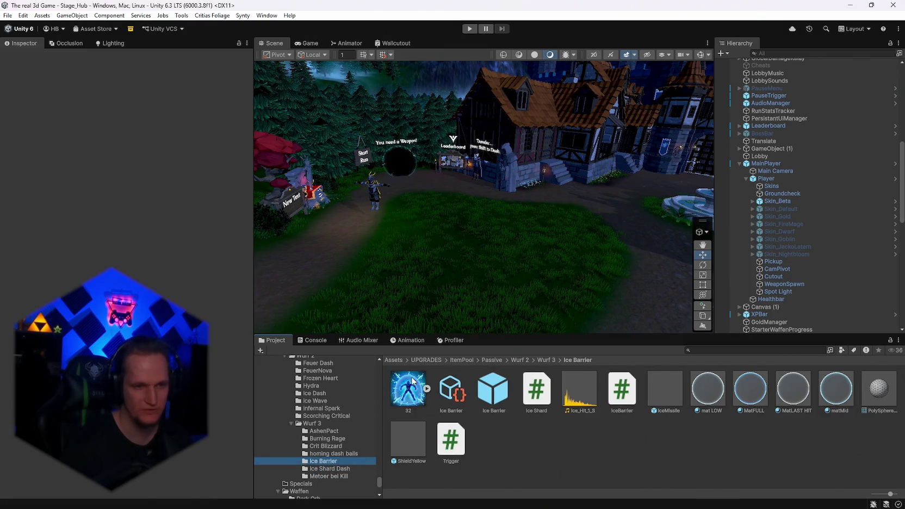
left_click(449, 391)
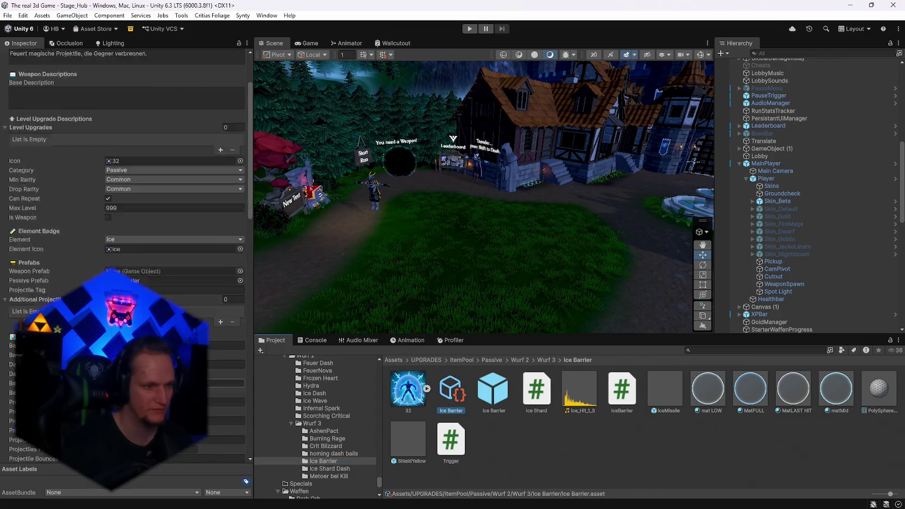
left_click(494, 399)
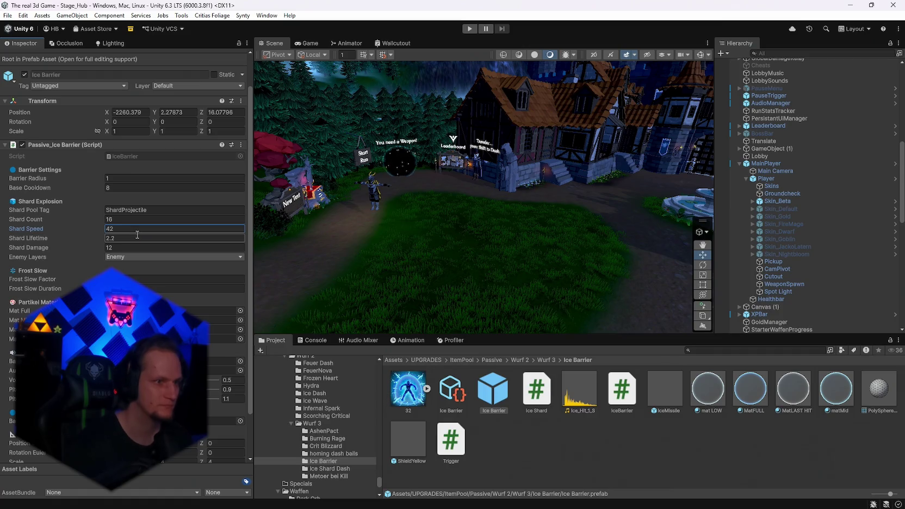
Step: Set Shard Speed 42, Lifetime 4 and Damage 90, then enter Play mode
left_click(137, 235)
type("90")
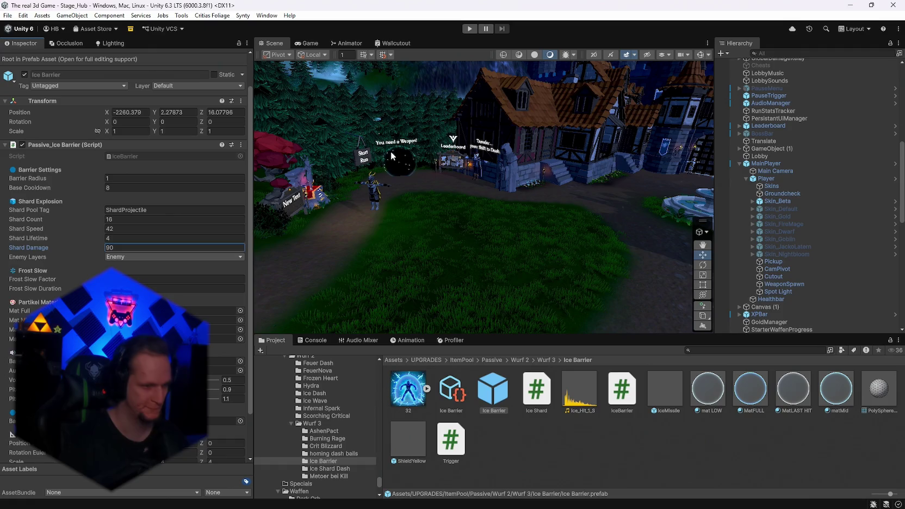
scroll(125, 245, "down", 2)
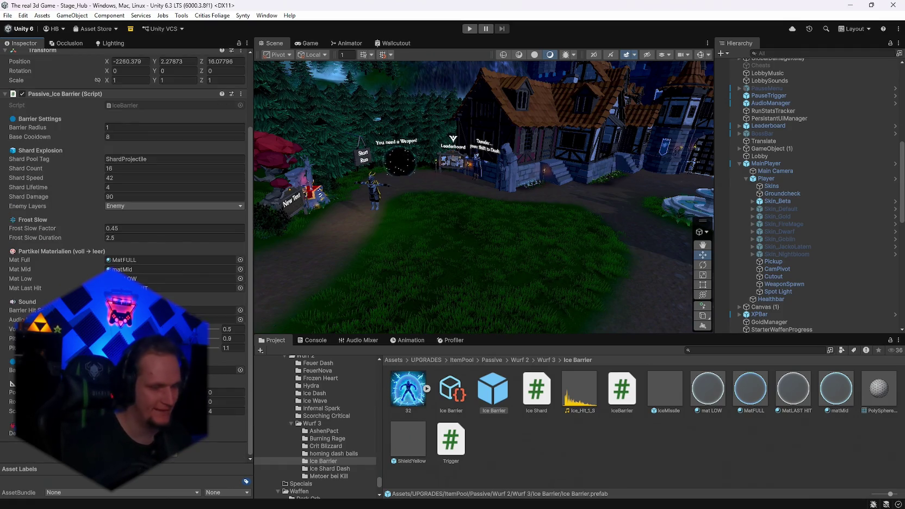
left_click(470, 29)
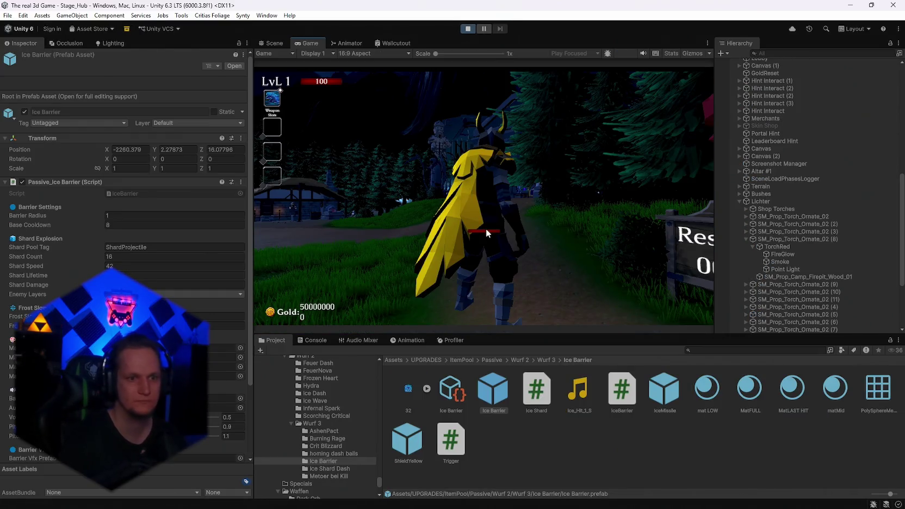
Step: Run the character up the forest path to the wooden gate and open the upgrade choice
key("w")
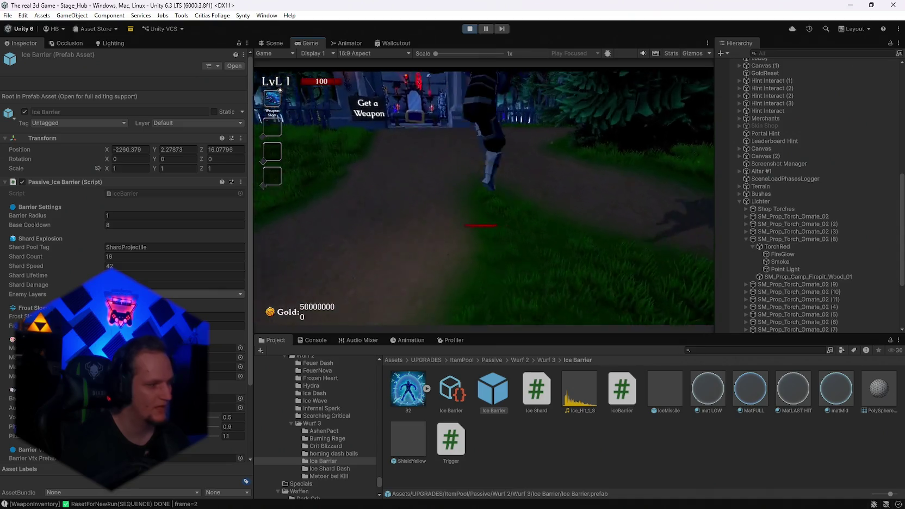
key("w")
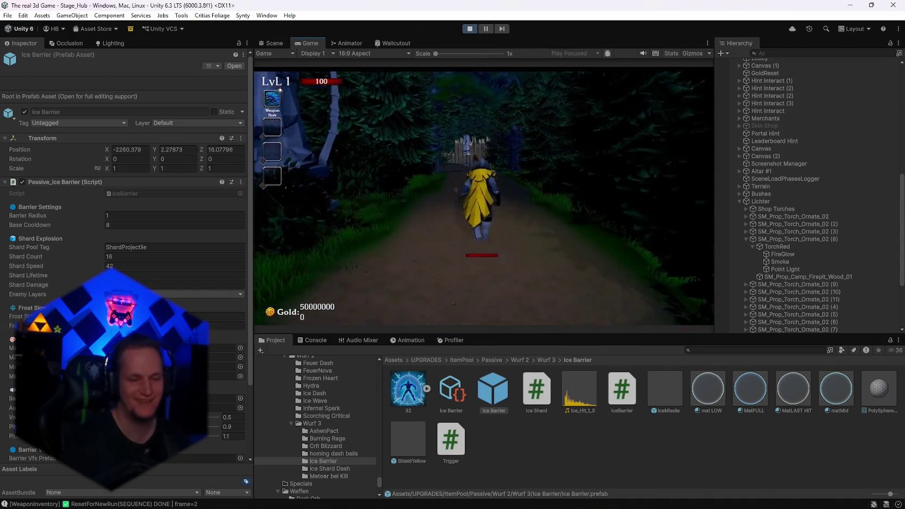
key("w")
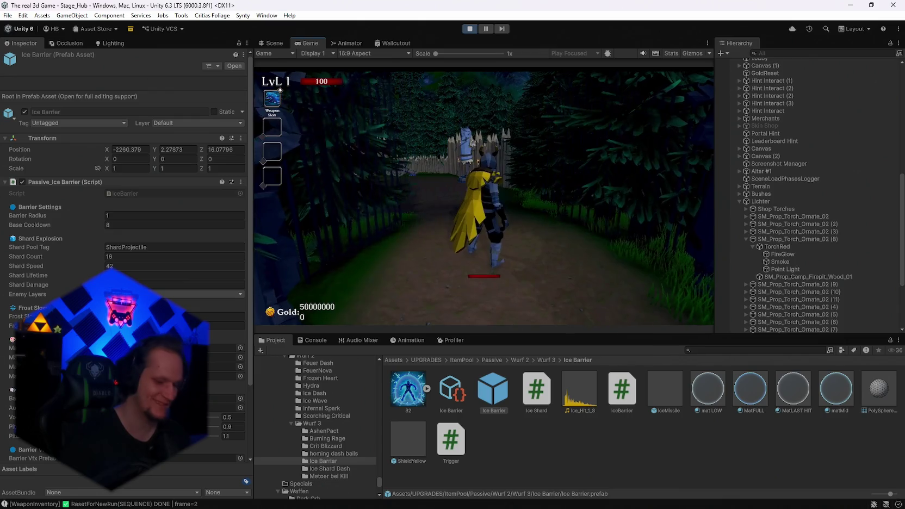
key("e")
Step: Reroll the upgrade cards seven times, ending on Ice Blade, Vampire Orb and Frost Core
key("r")
key("r")
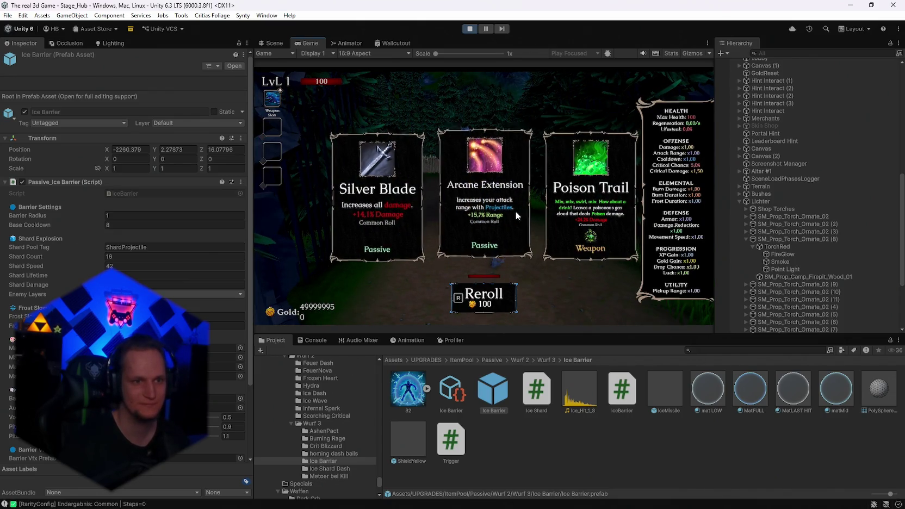
key("r")
key("r")
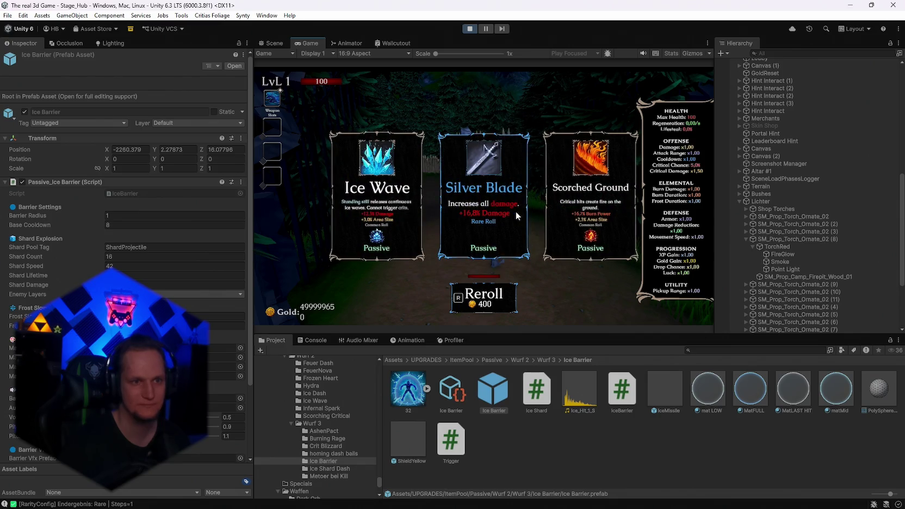
key("r")
key("r")
key("r")
key("r")
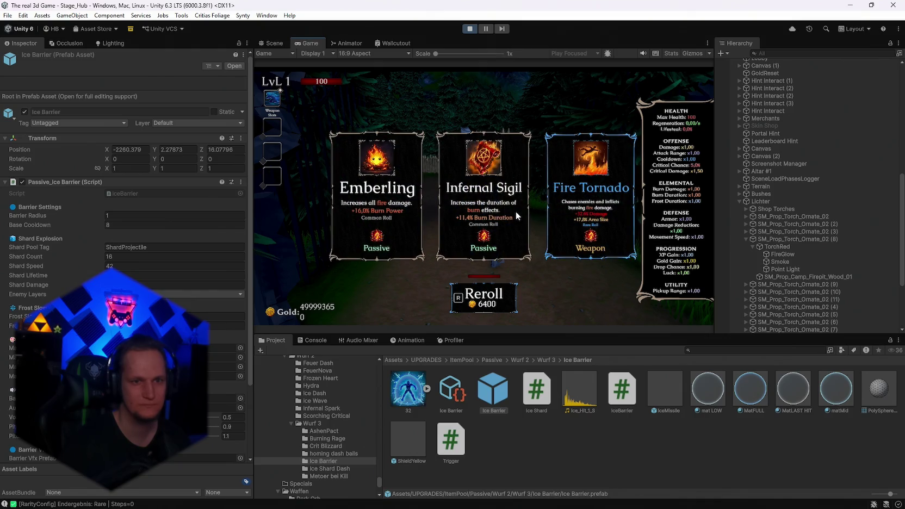
key("r")
key("r")
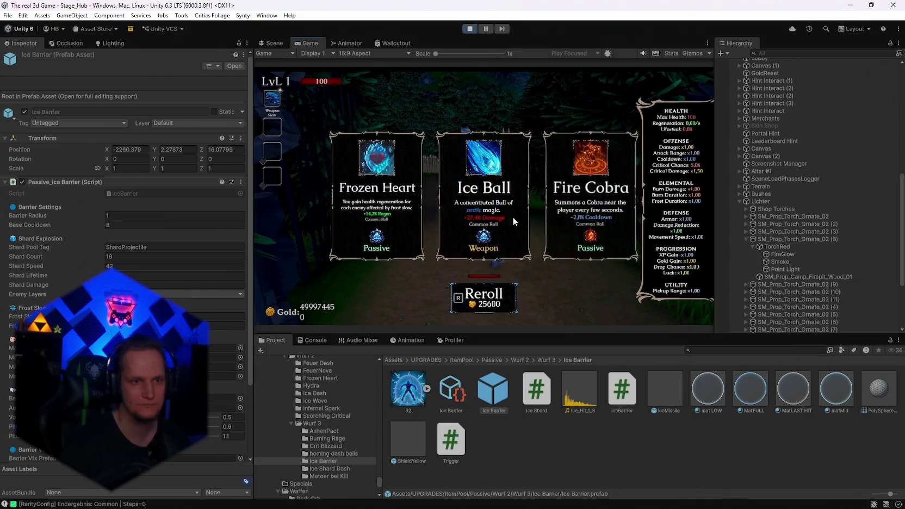
key("r")
key("r")
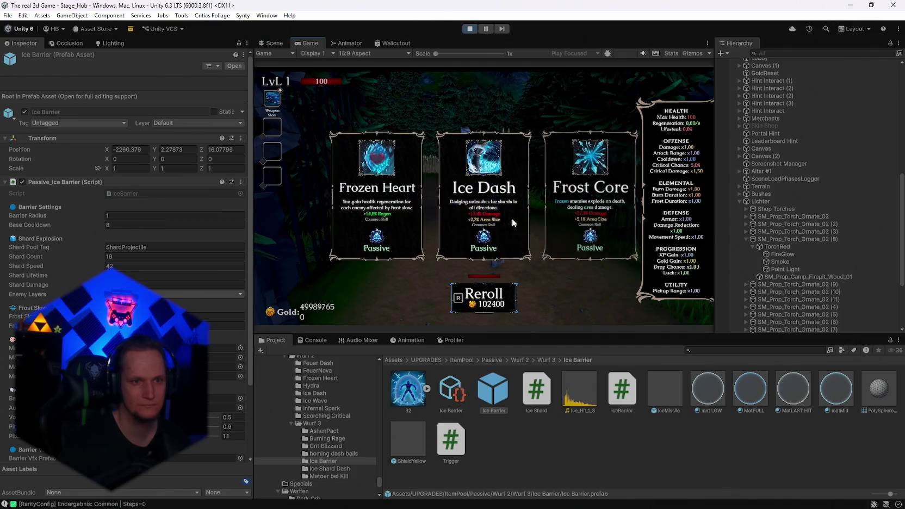
key("r")
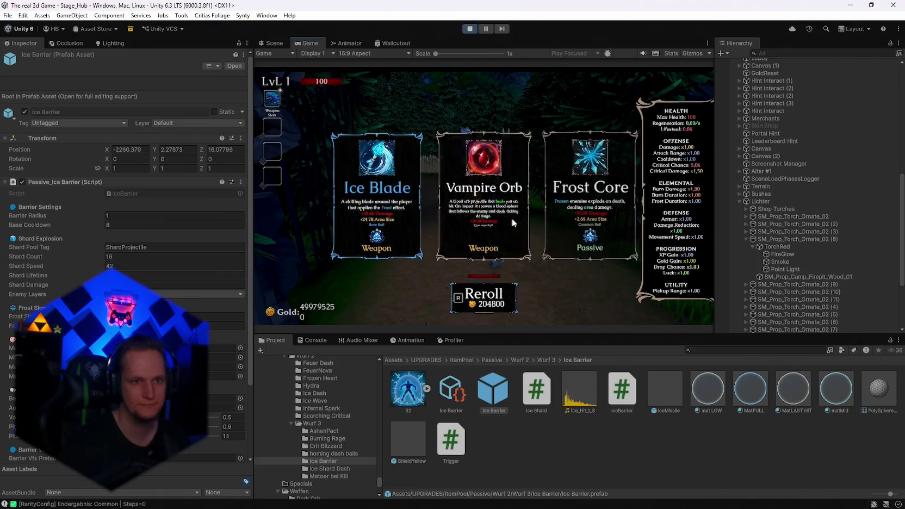
key("r")
key("r")
key("r")
key("r")
key("r")
Step: Take the Ice Barrier upgrade, watch its shard burst, then stop play and switch to Visual Studio
left_click(587, 214)
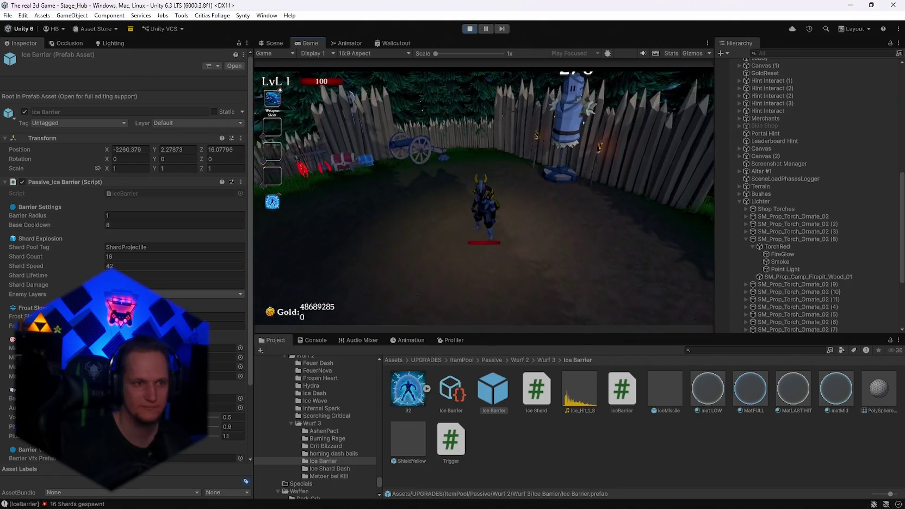
key("Escape")
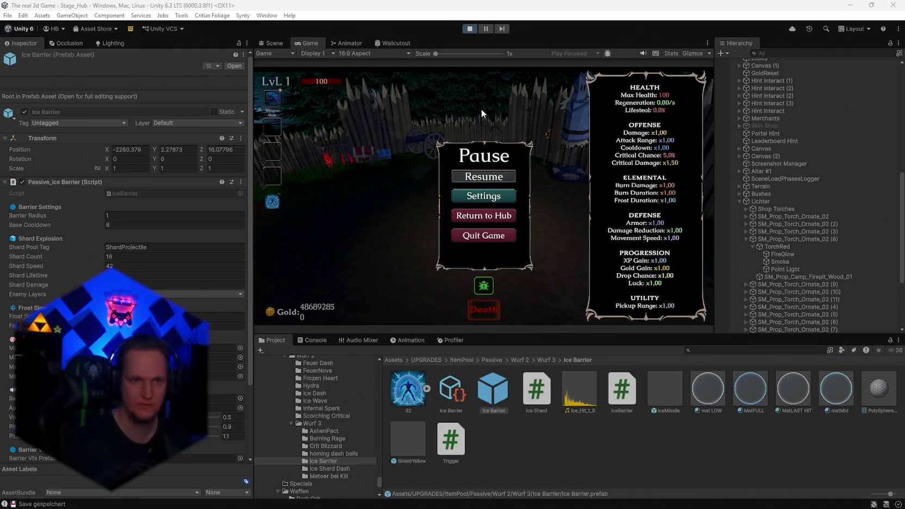
left_click(470, 26)
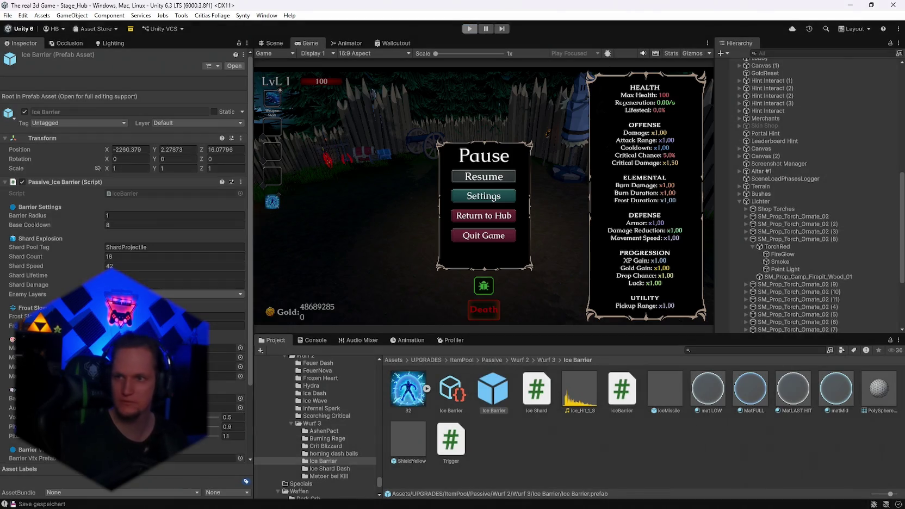
left_click(599, 498)
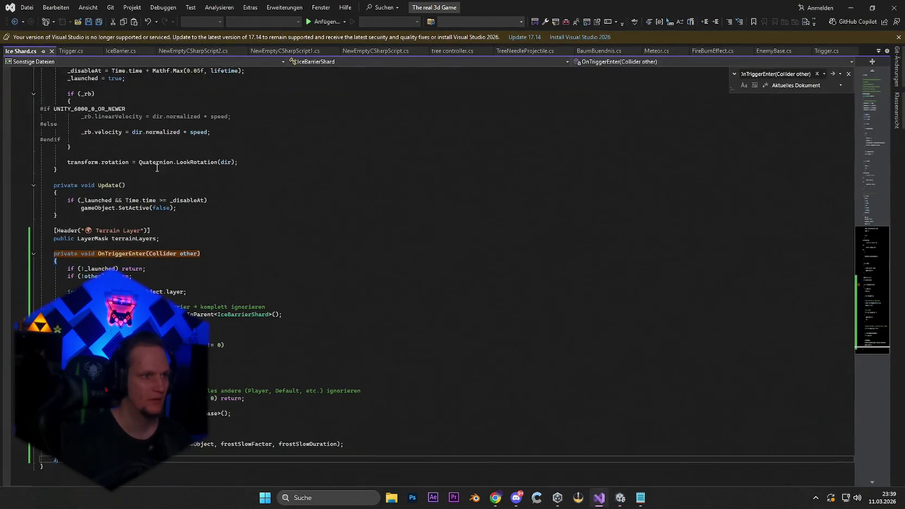
Step: In IceBarrier.cs, replace the Shard Explosion settings block with the updated version and save
left_click(120, 52)
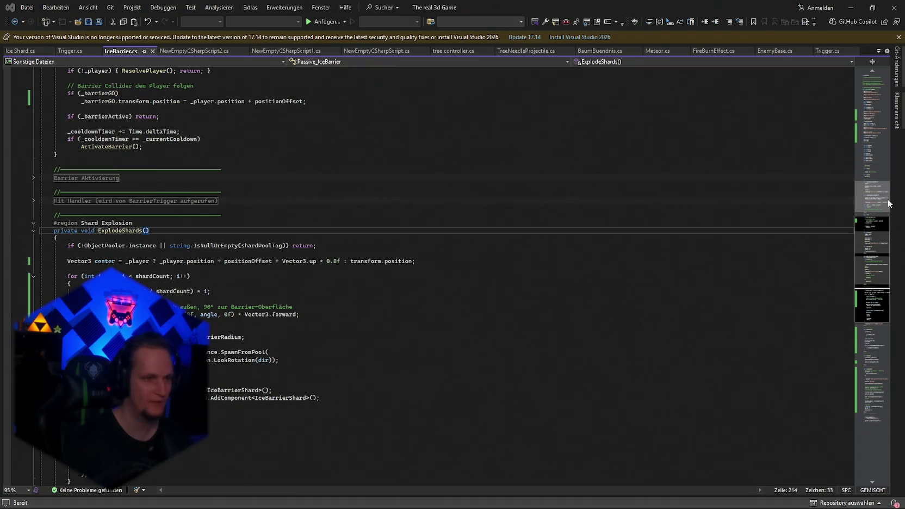
left_click(511, 283)
key("ctrl+f")
key("ctrl+v")
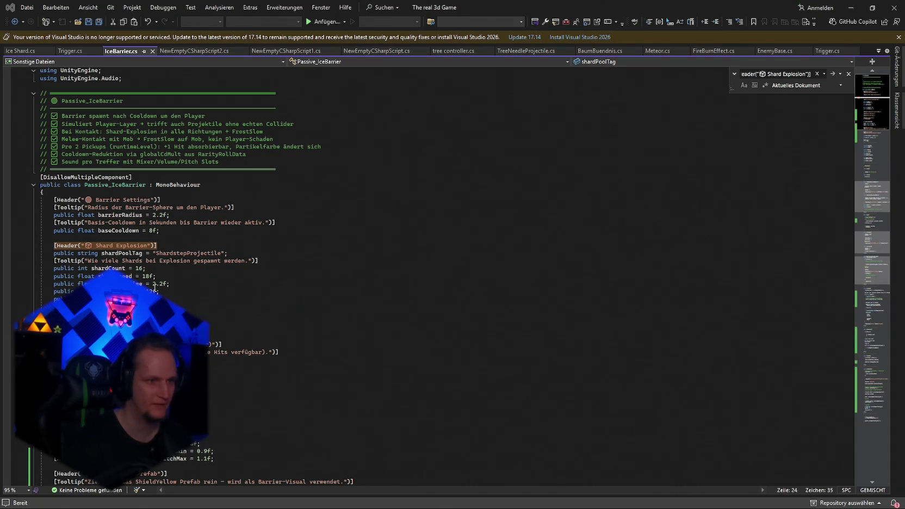
key("ctrl+v")
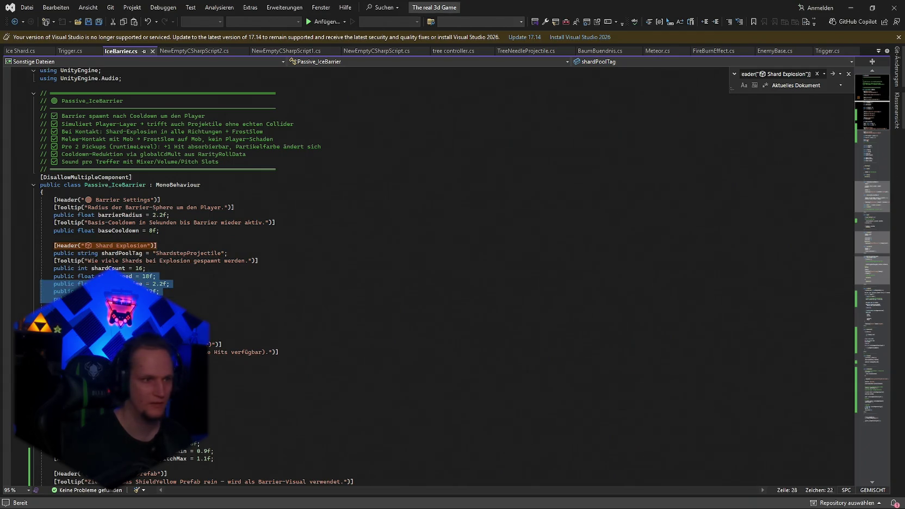
key("ctrl+s")
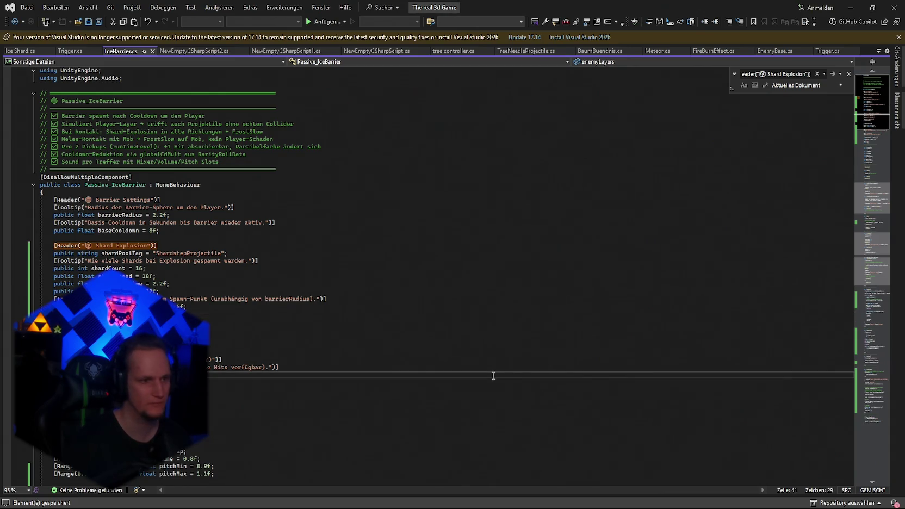
Step: Replace the shardCount for-loop in ExplodeShards with Fibonacci-sphere spawning code and save
key("ctrl+f")
type("for (int i = 0; i < shardCount; i++)")
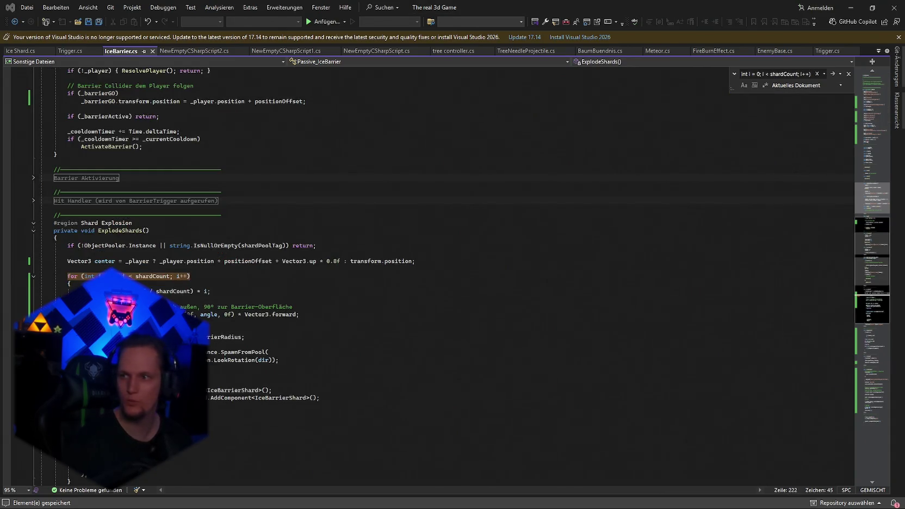
scroll(346, 268, "down", 1)
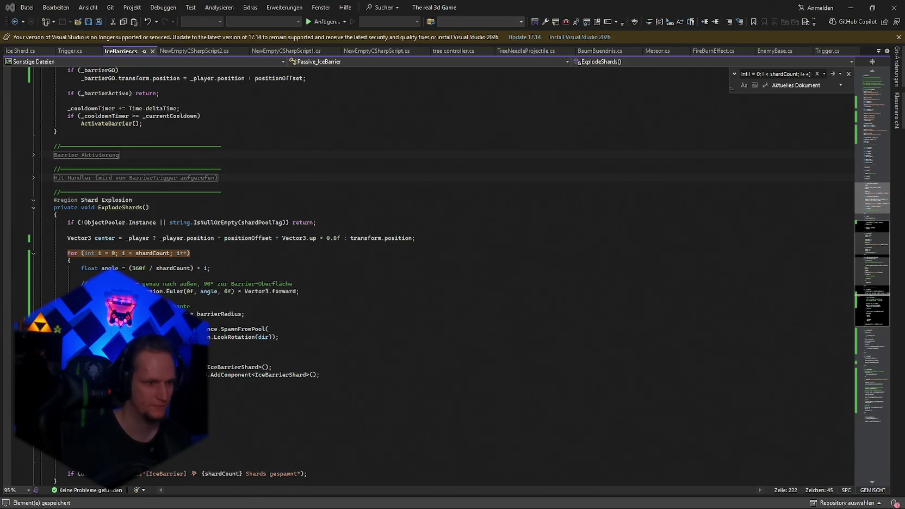
mouse_move(279, 337)
left_mouse_down()
mouse_move(207, 329)
mouse_move(40, 253)
left_mouse_up()
key("ctrl+v")
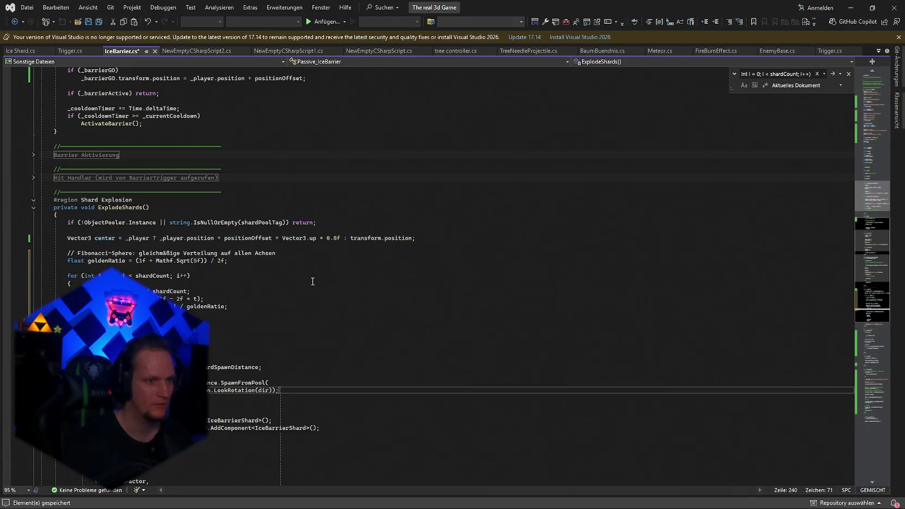
key("ctrl+s")
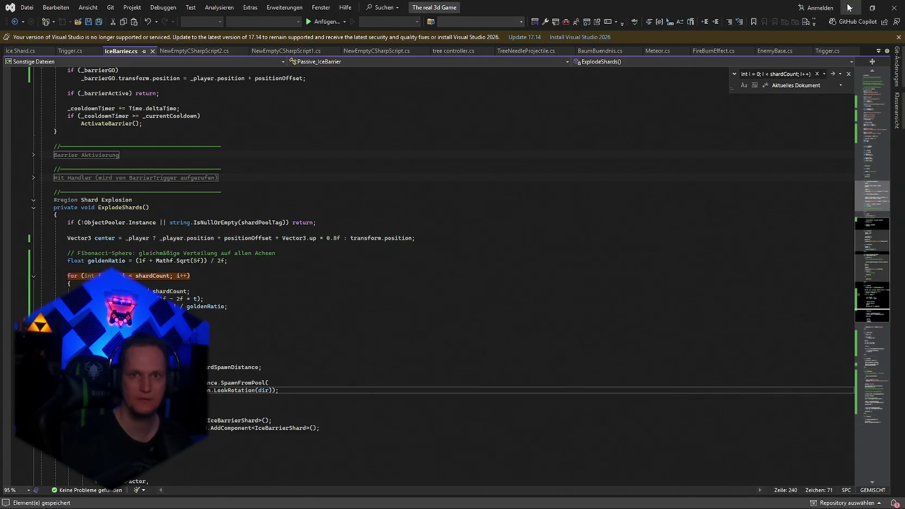
left_click(850, 8)
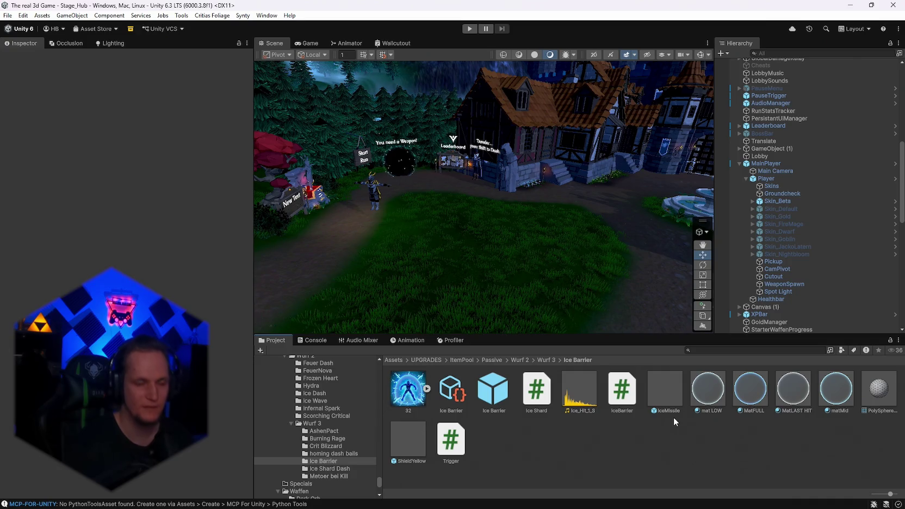
Step: Enter Play mode once the recompiled Fibonacci-sphere shard code has loaded
left_click(467, 30)
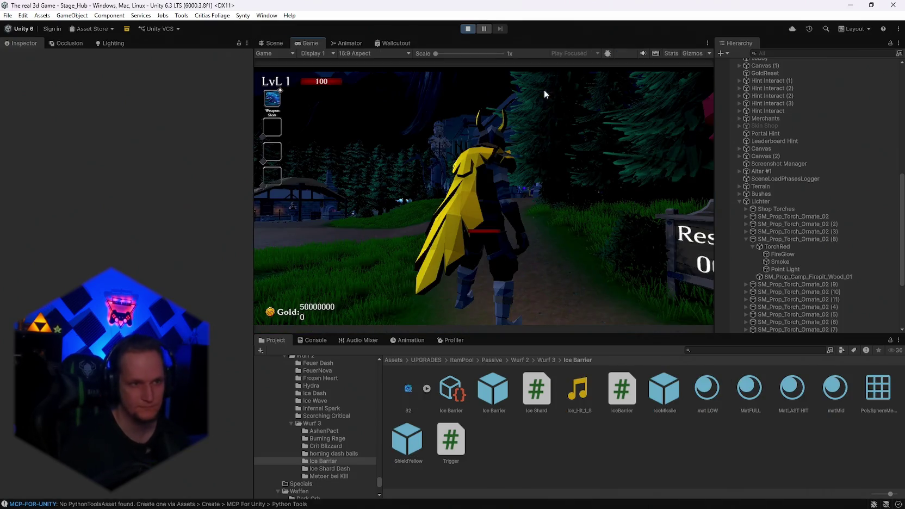
Step: Run the player into the fenced clearing, bring up the upgrade offer and pick Ice Barrier
left_click(544, 89)
key("w")
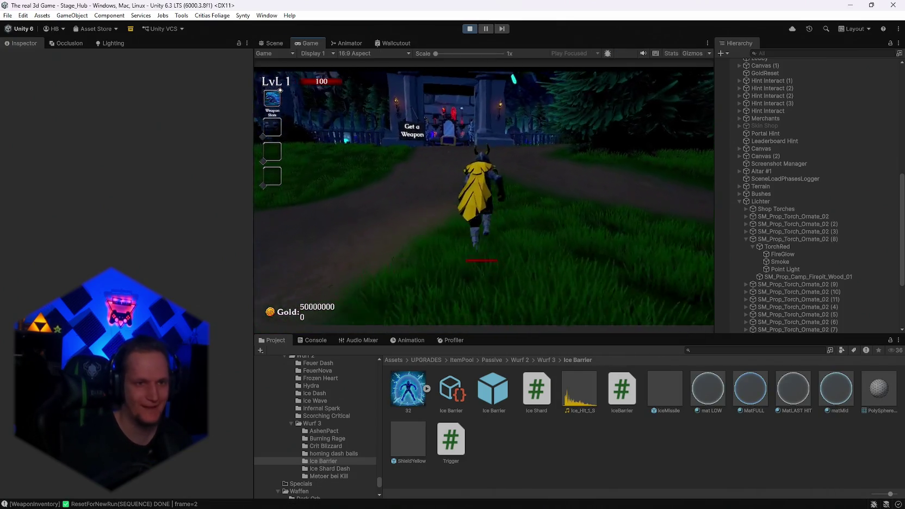
key("w")
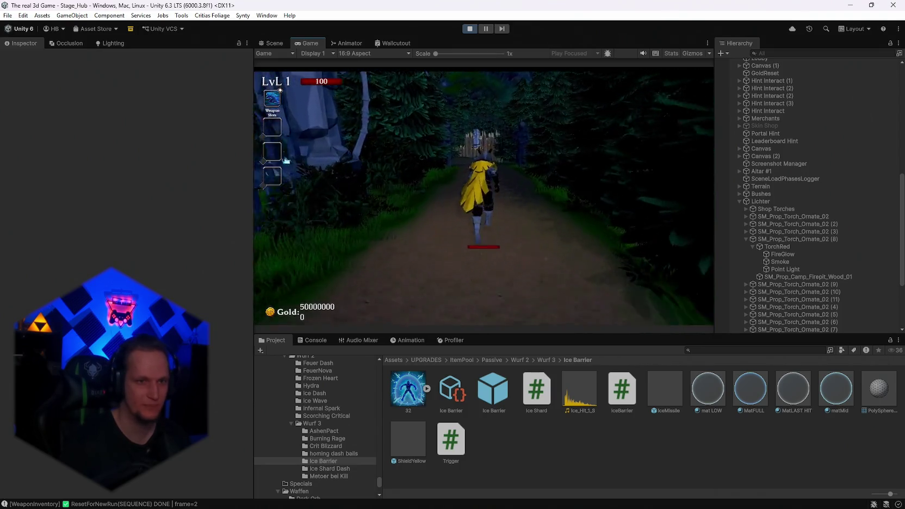
key("w")
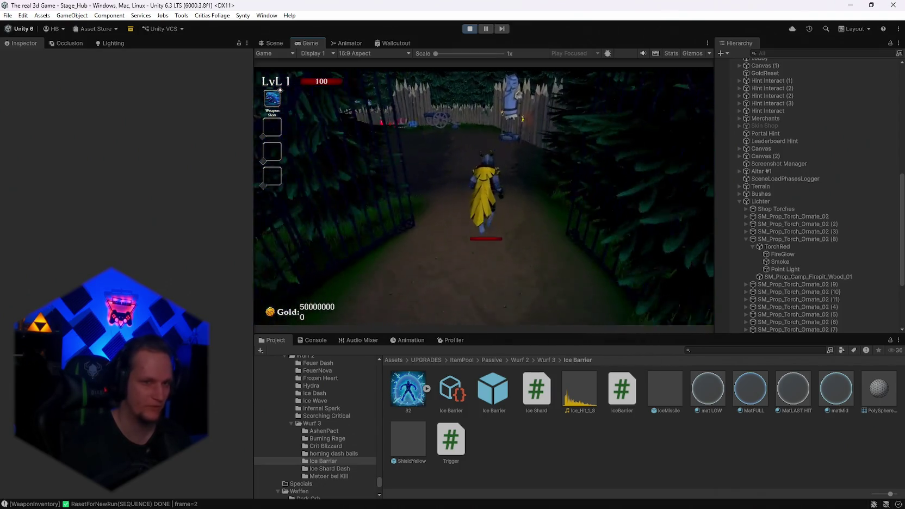
key("w")
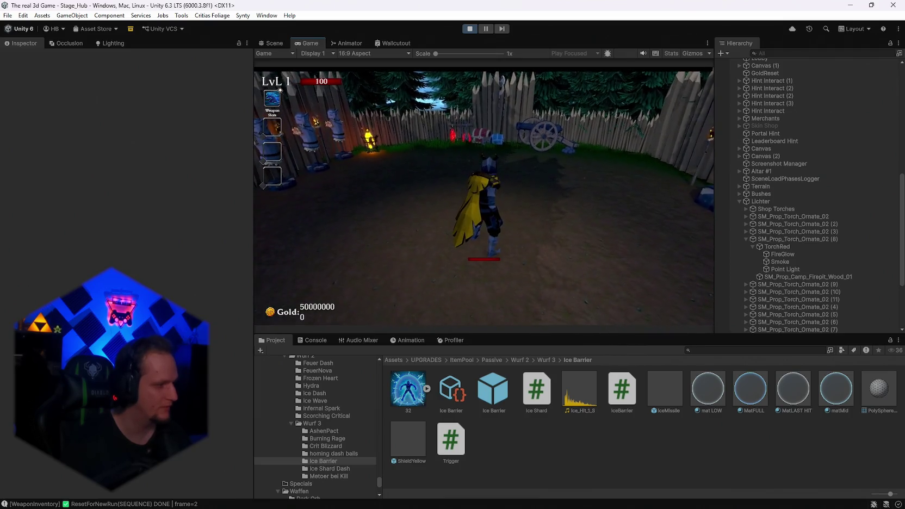
key("s")
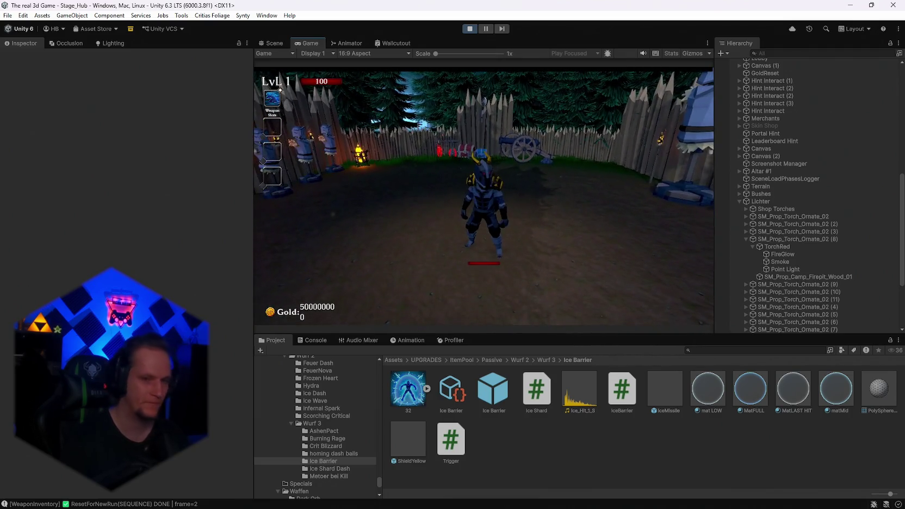
key("u")
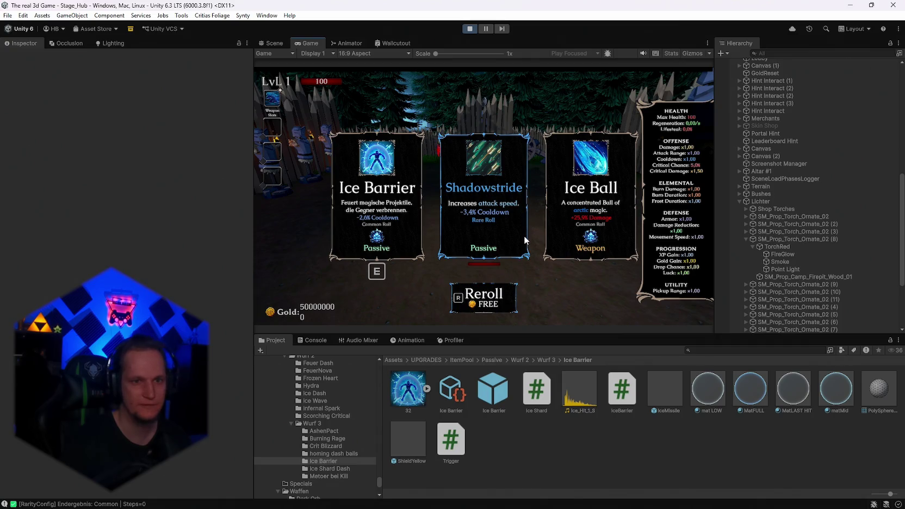
left_click(401, 205)
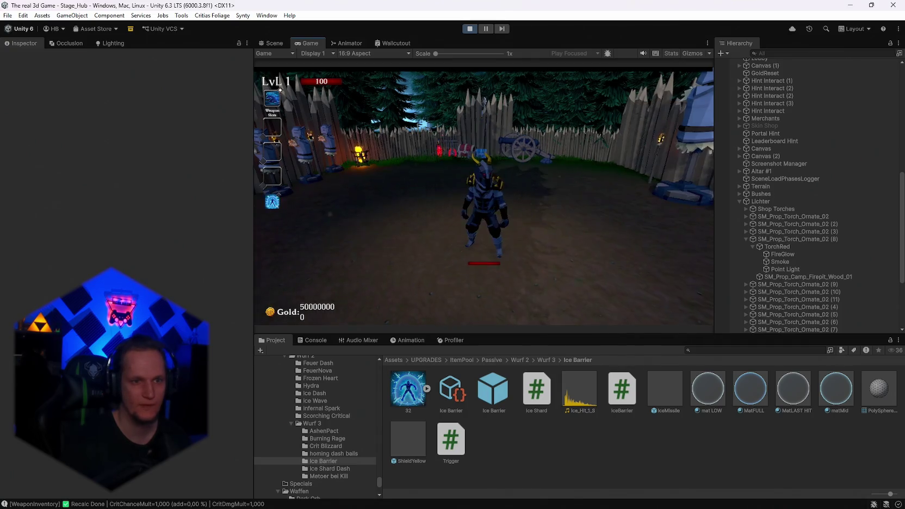
Step: Move around until the barrier bursts into 16 shards, then pause the game
key("a")
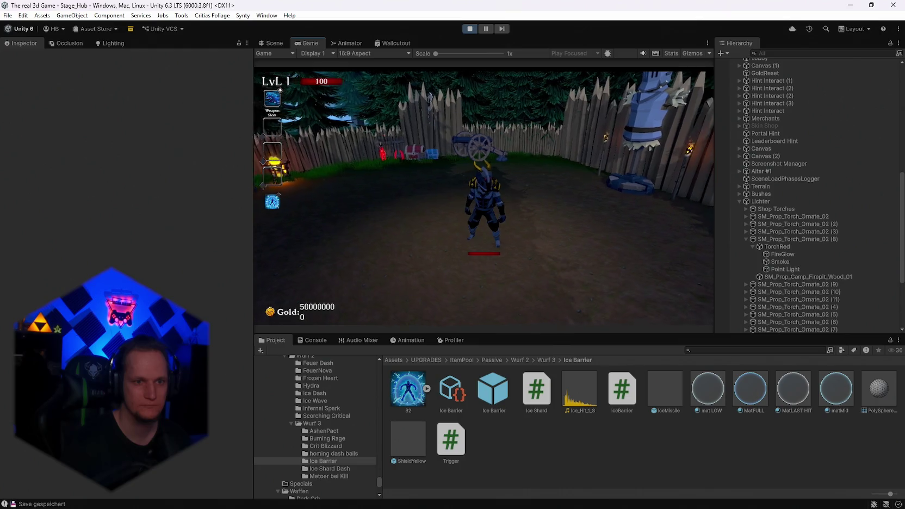
key("e")
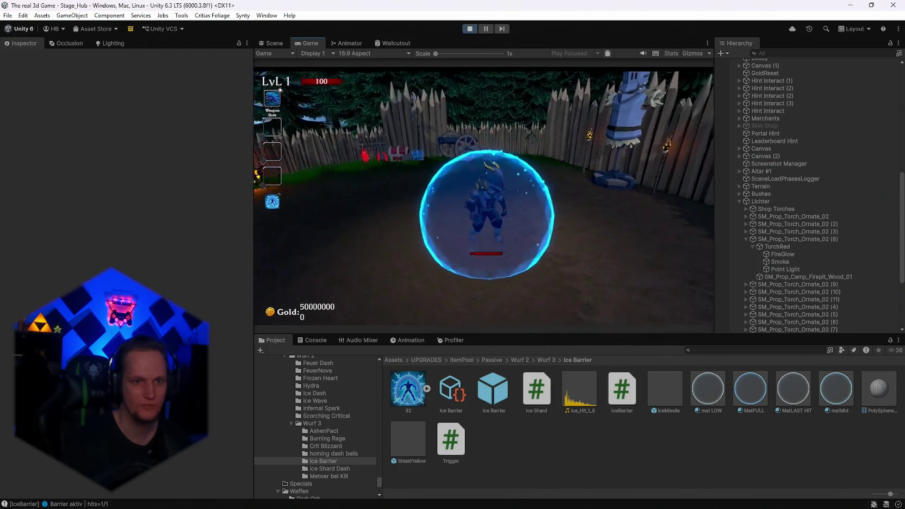
key("a")
key("a")
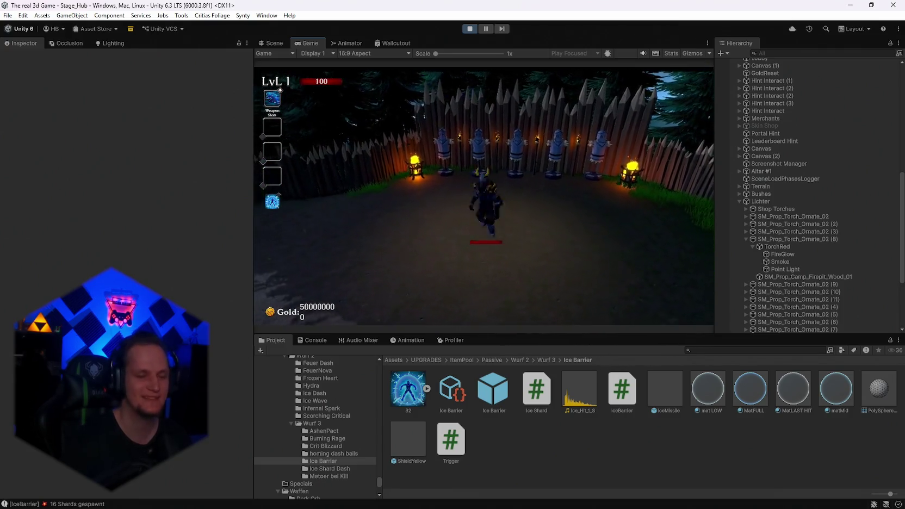
key("Escape")
scroll(838, 243, "down", 3)
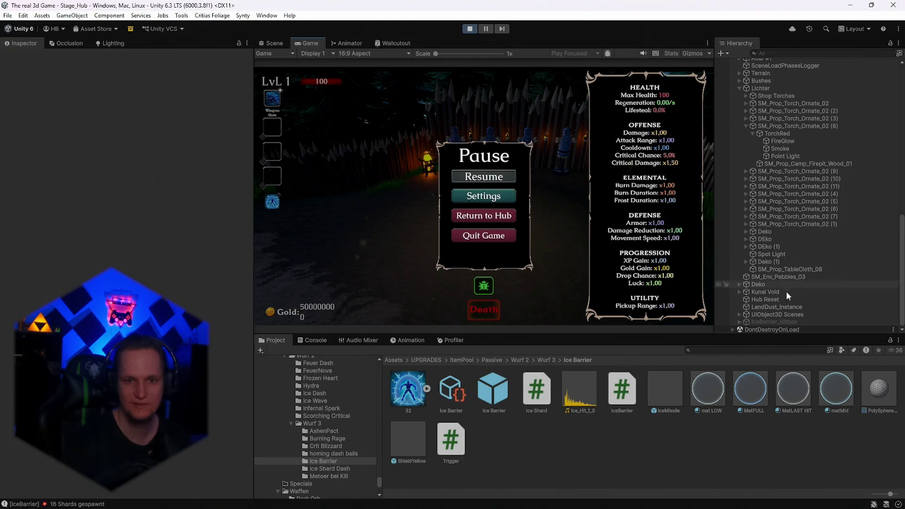
Step: Under DontDestroyOnLoad, select Ice Barrier(Clone), set Shard Spawn Distance to 3, and resume
left_click(770, 322)
scroll(124, 190, "down", 8)
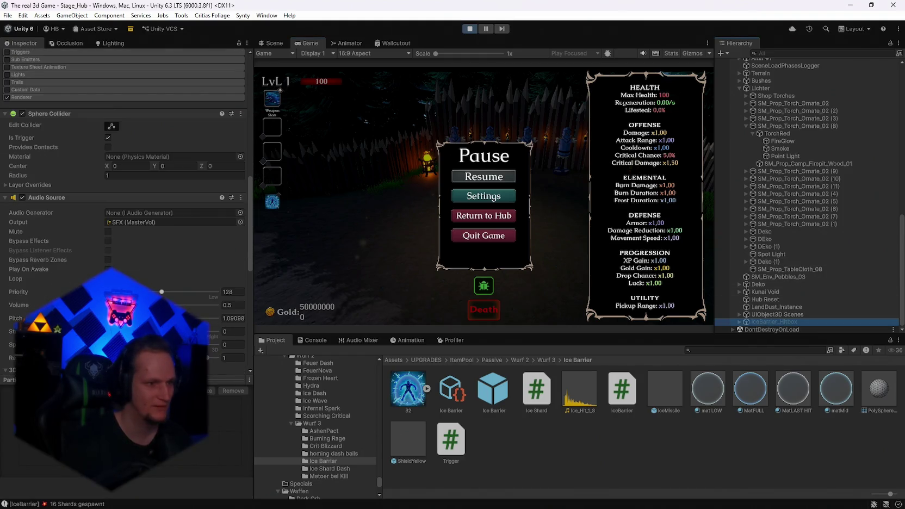
left_click(733, 329)
scroll(775, 297, "down", 10)
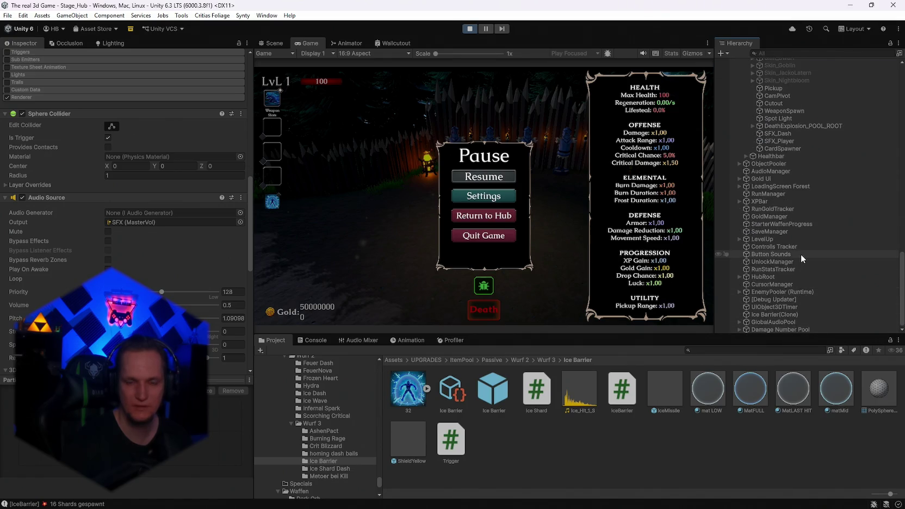
left_click(784, 316)
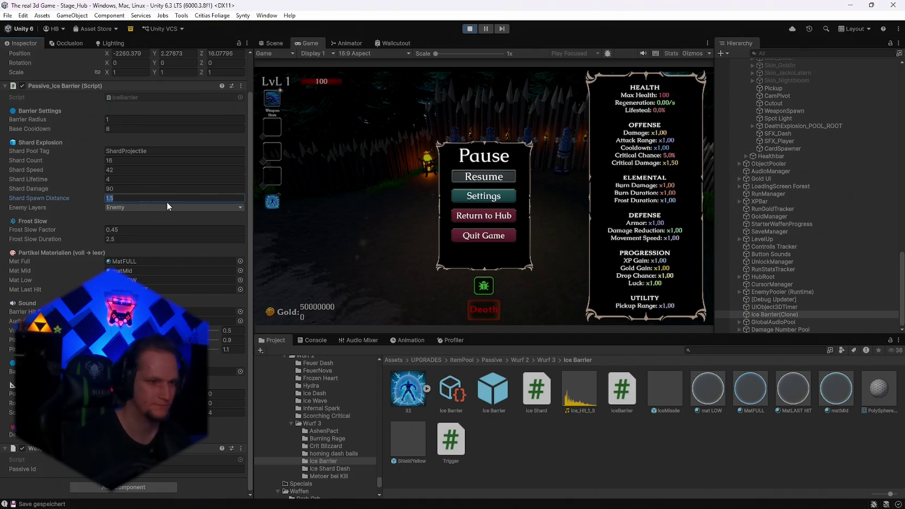
type("3")
left_click(491, 178)
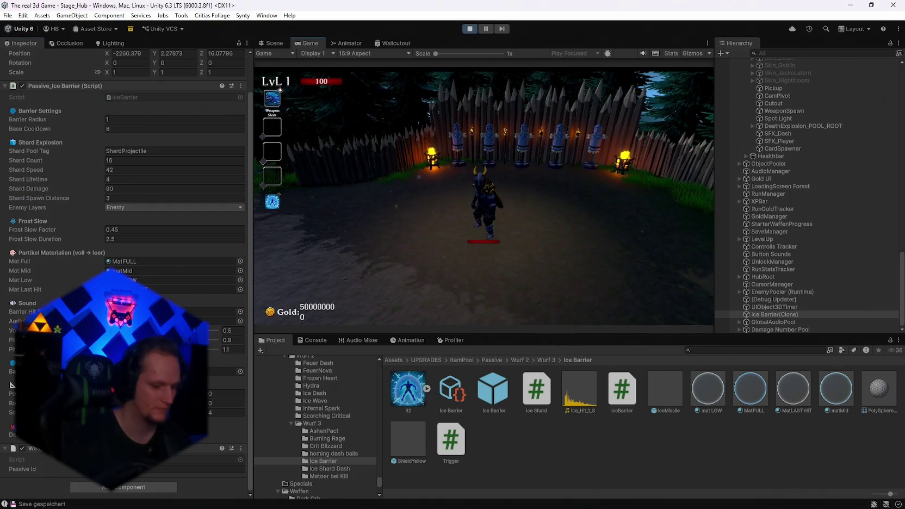
Step: Reroll the upgrade offer several times and take two cards from it
key("r")
key("r")
key("r")
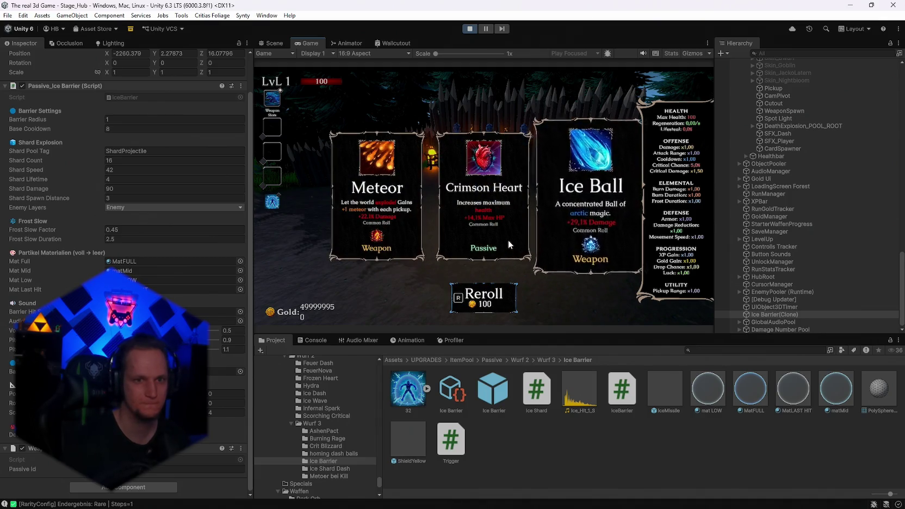
key("r")
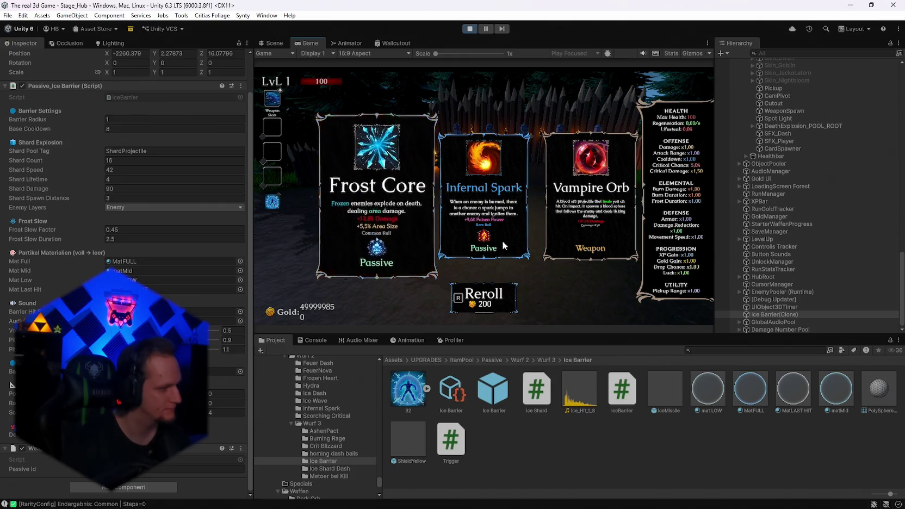
key("r")
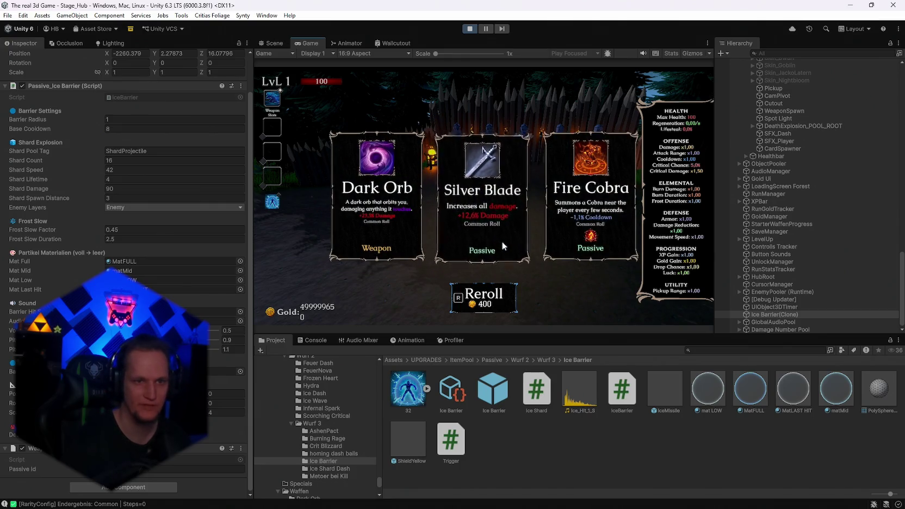
key("r")
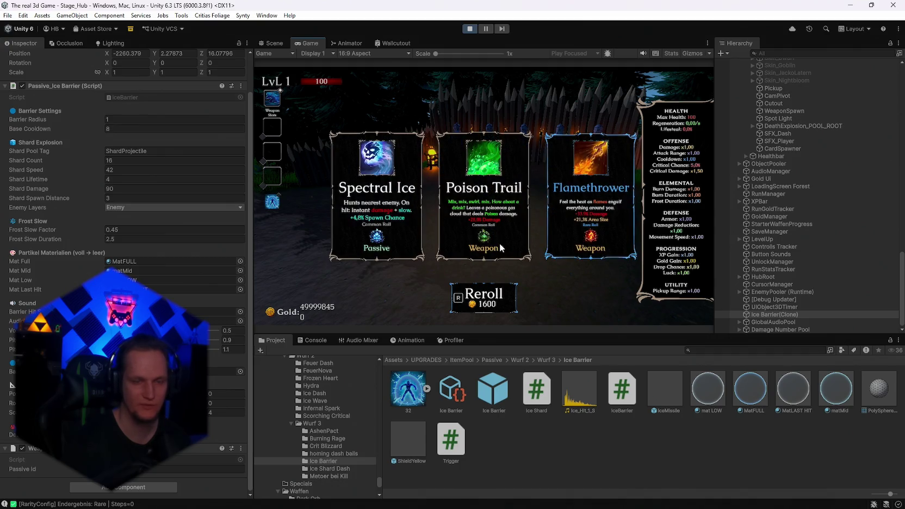
key("r")
key("r")
key("r")
key("r")
key("r")
key("r")
key("r")
key("r")
key("r")
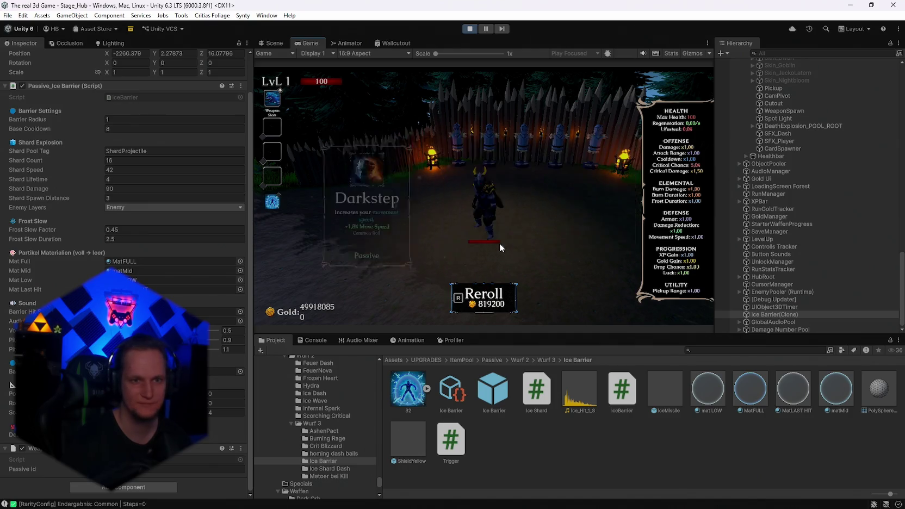
key("r")
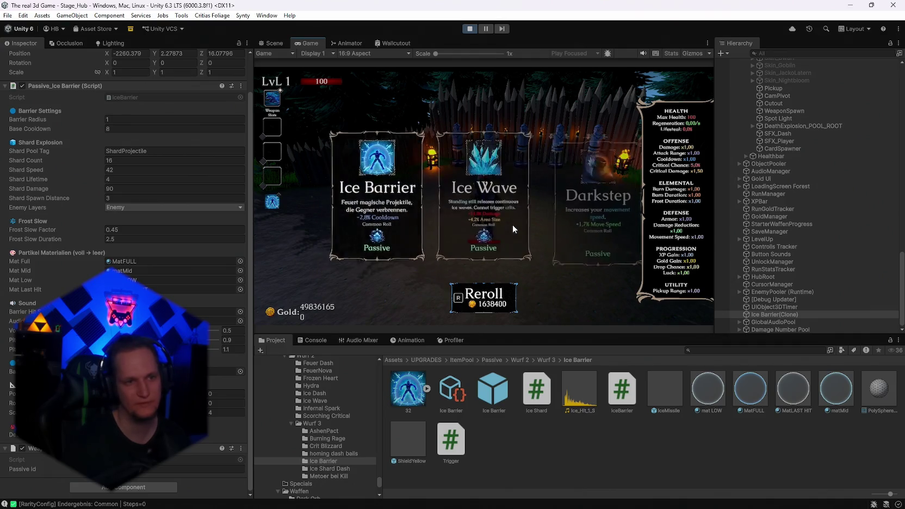
left_click(376, 219)
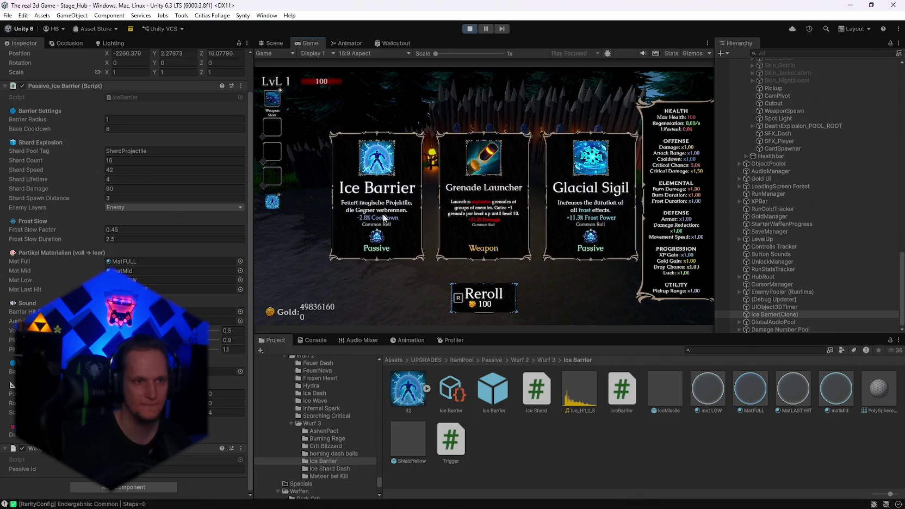
left_click(483, 195)
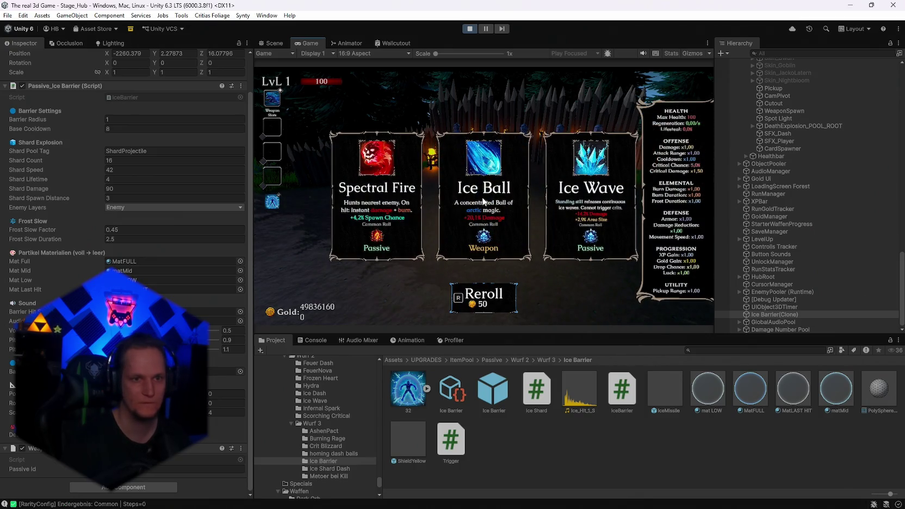
Step: Keep rerolling until Ice Barrier is offered and take the Ice Barrier passive
key("r")
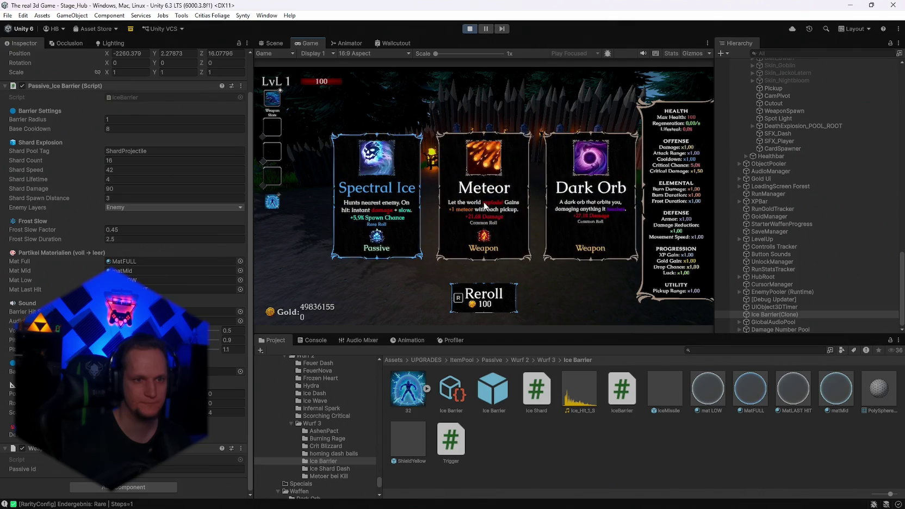
key("r")
key("r")
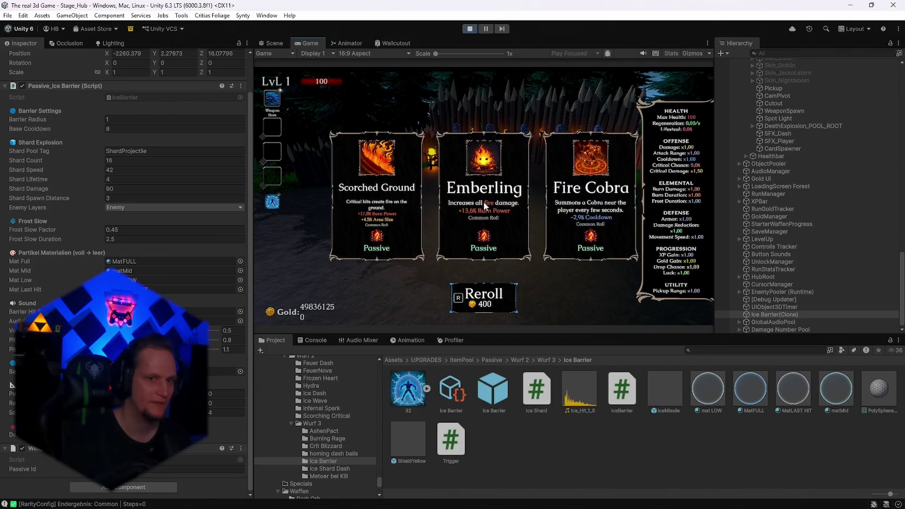
key("r")
key("r")
key("r")
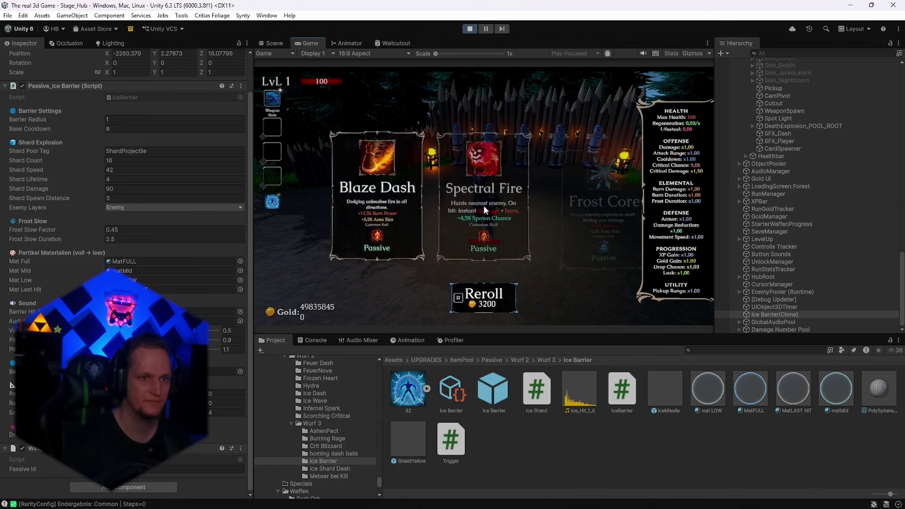
key("r")
key("r")
key("r")
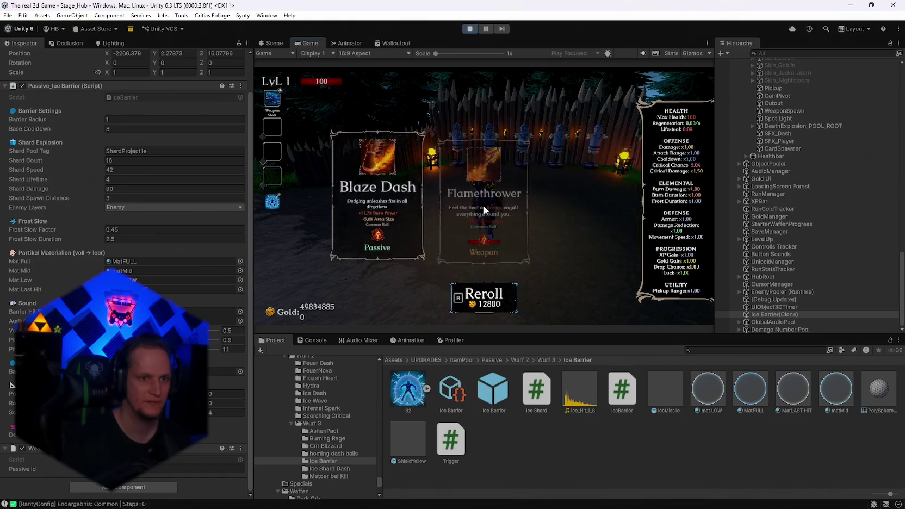
key("r")
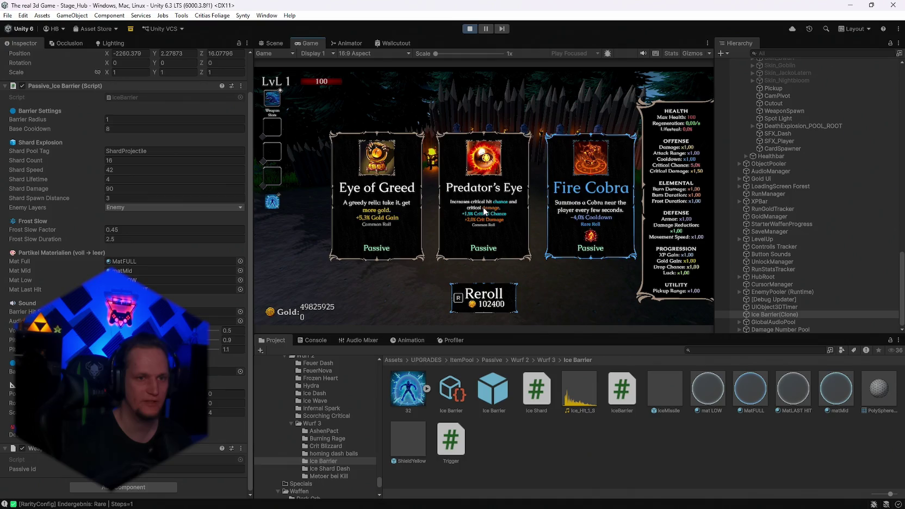
key("r")
left_click(384, 235)
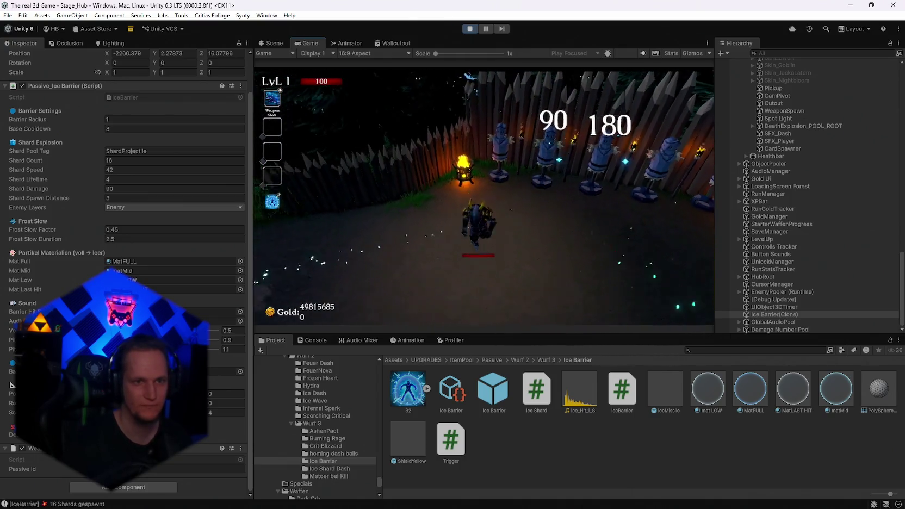
Step: Walk the shielded player past the training dummies to see the 16-shard burst hit for 90/180, then pause
key("a")
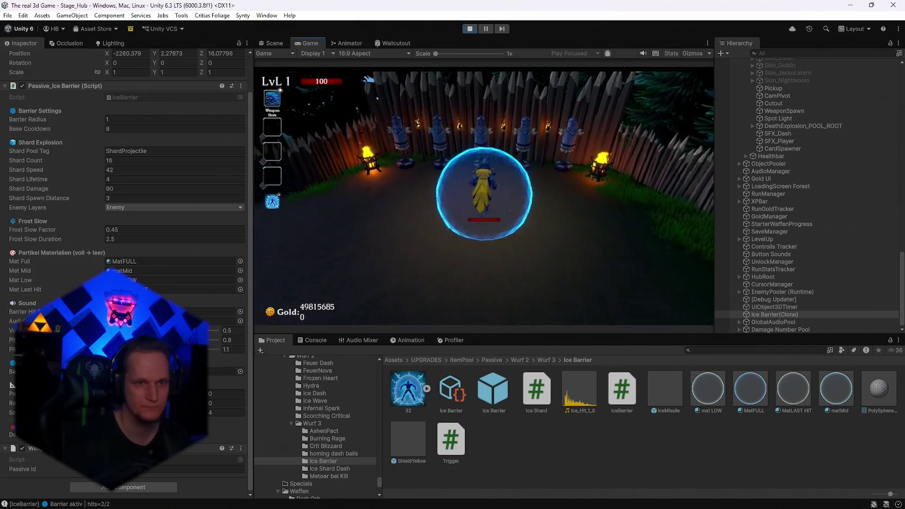
key("w")
key("d")
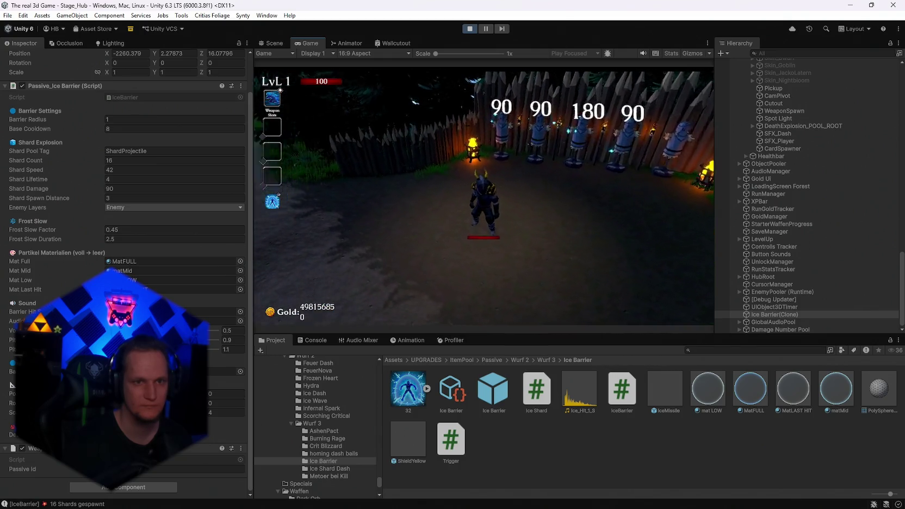
key("s")
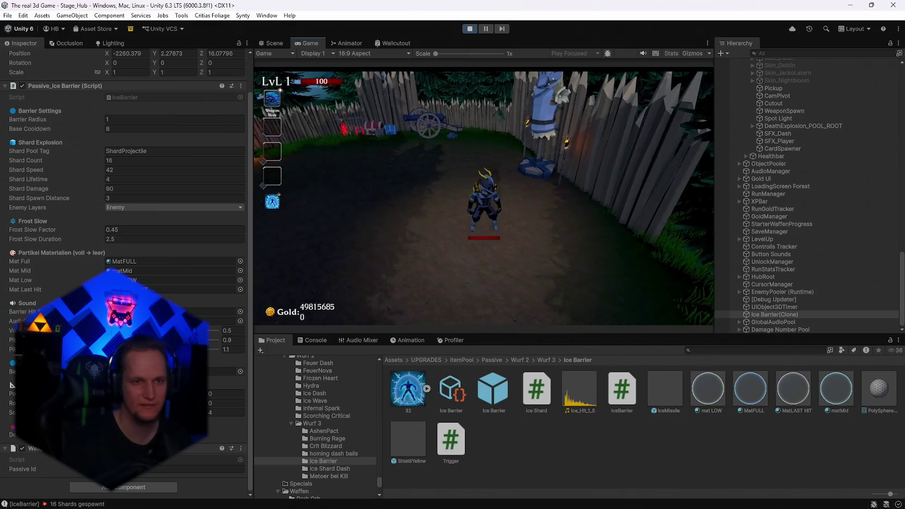
key("w")
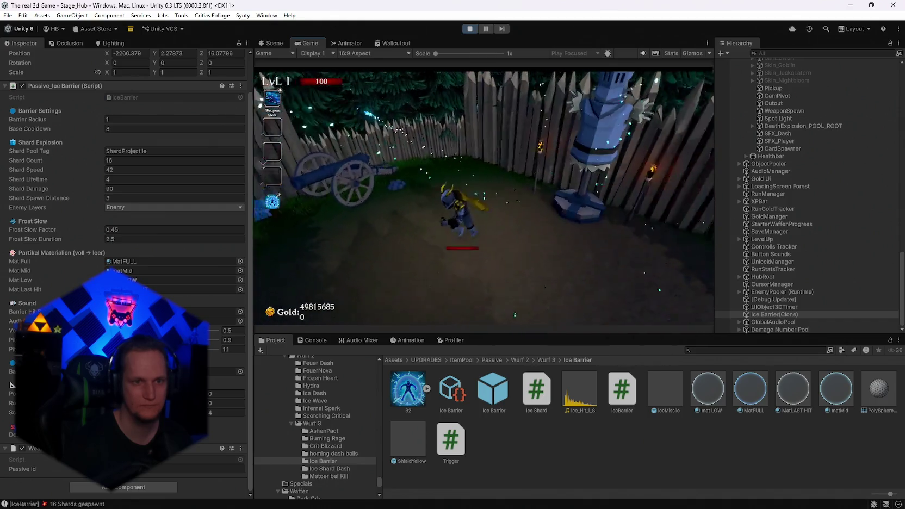
key("Escape")
scroll(137, 197, "up", 2)
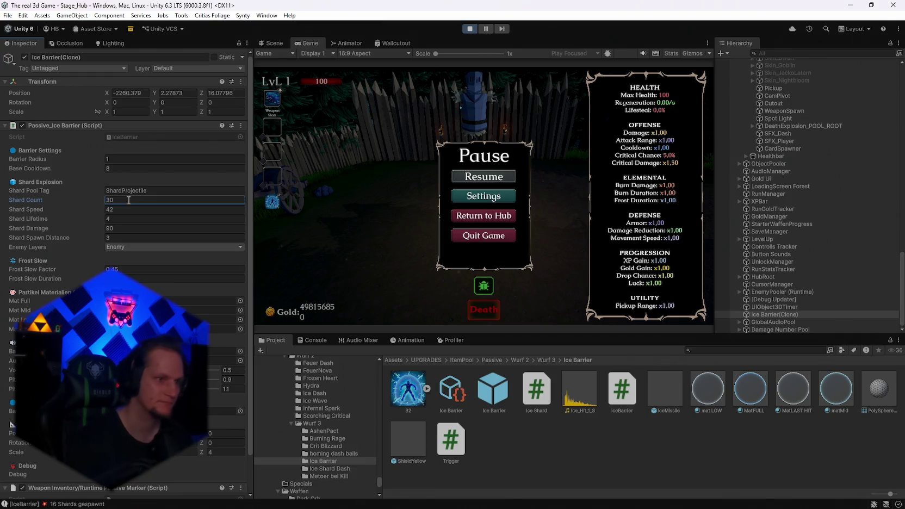
Step: Resume the game, briefly pause and resume again, then run the player around the arena
left_click(516, 177)
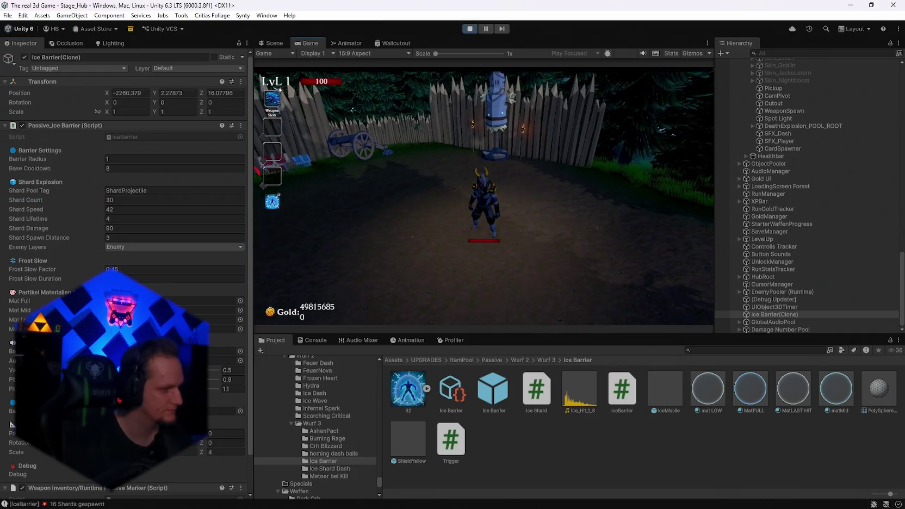
key("a")
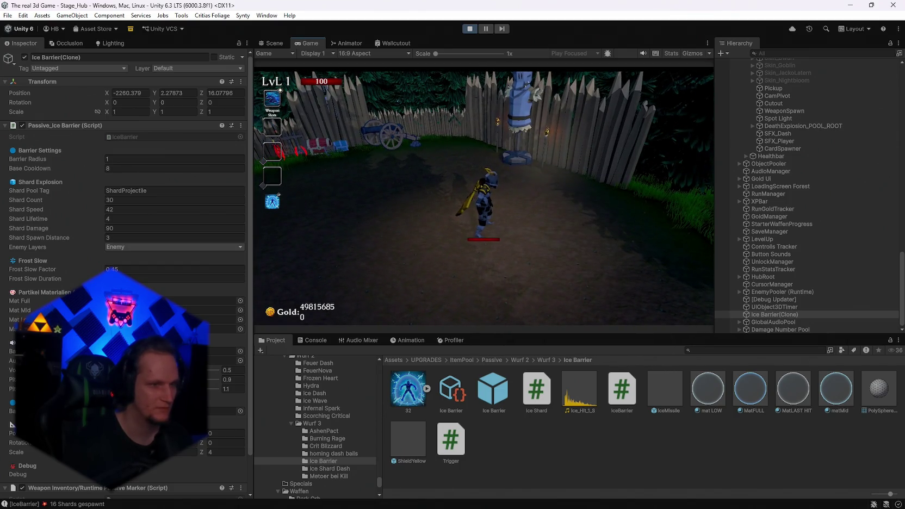
key("Escape")
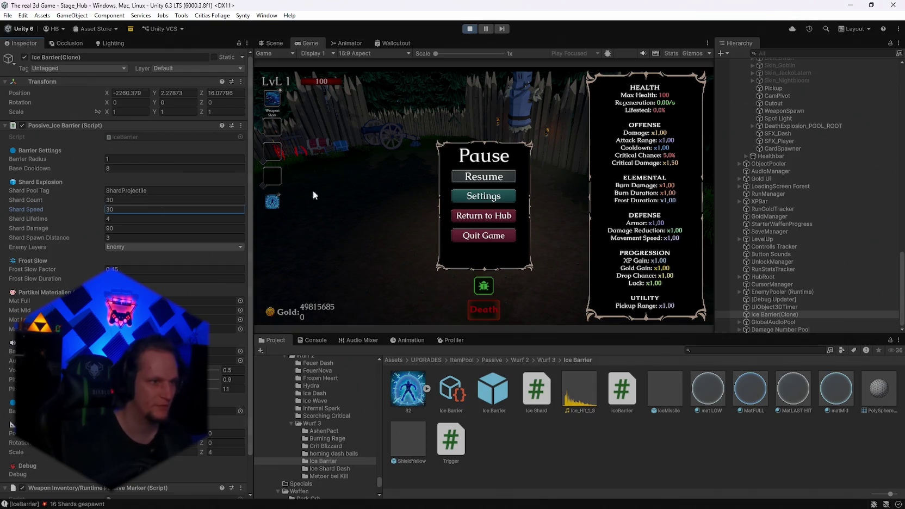
left_click(506, 177)
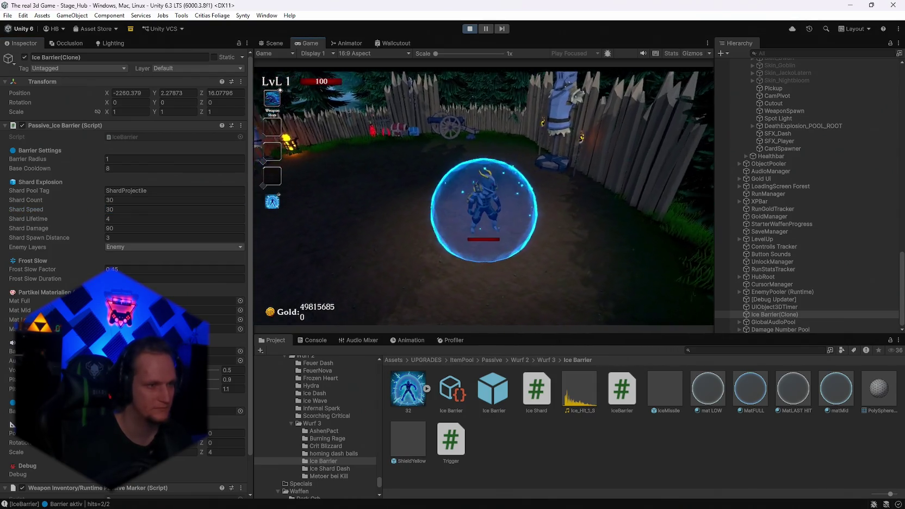
key("w")
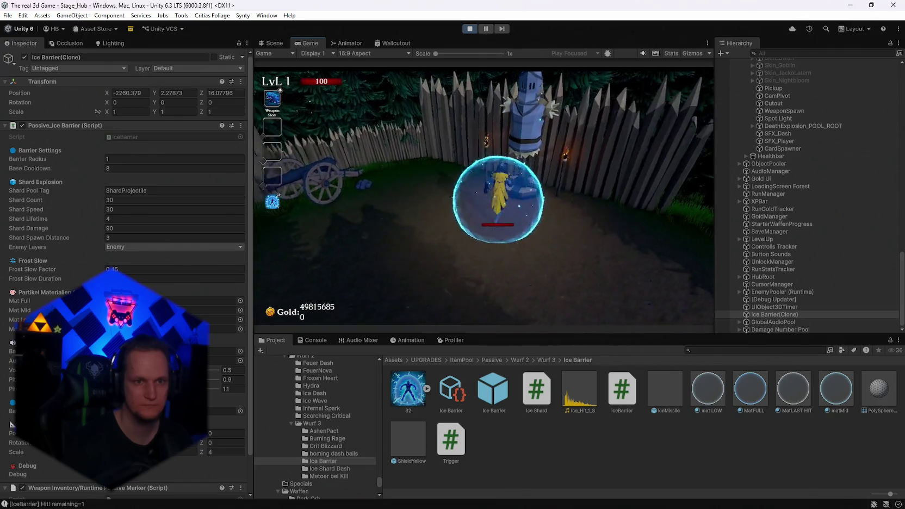
key("w")
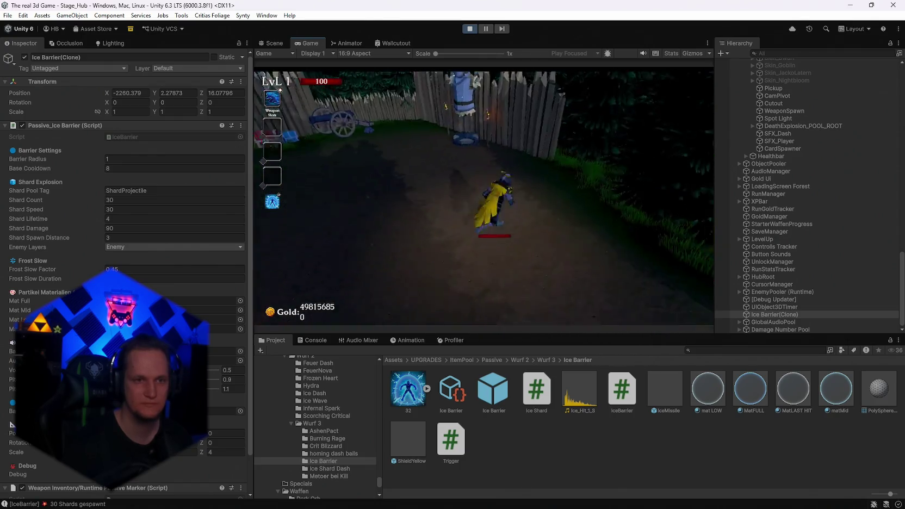
key("s")
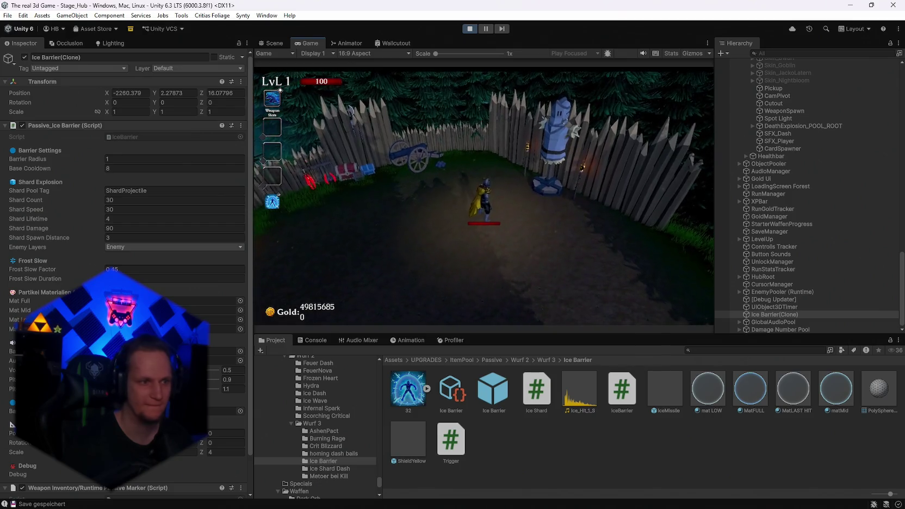
key("w")
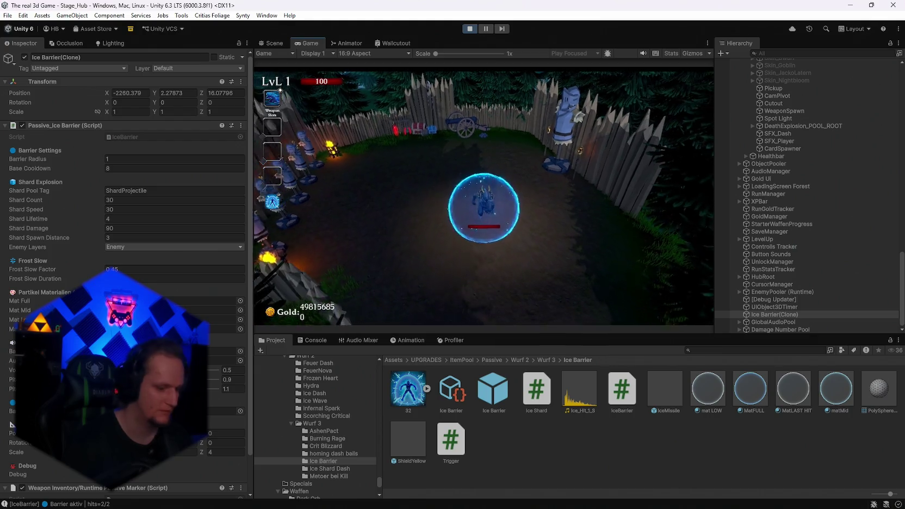
Step: Bring up an upgrade offer, reroll until Ice Barrier appears, and choose it with the keyboard
key("Tab")
key("r")
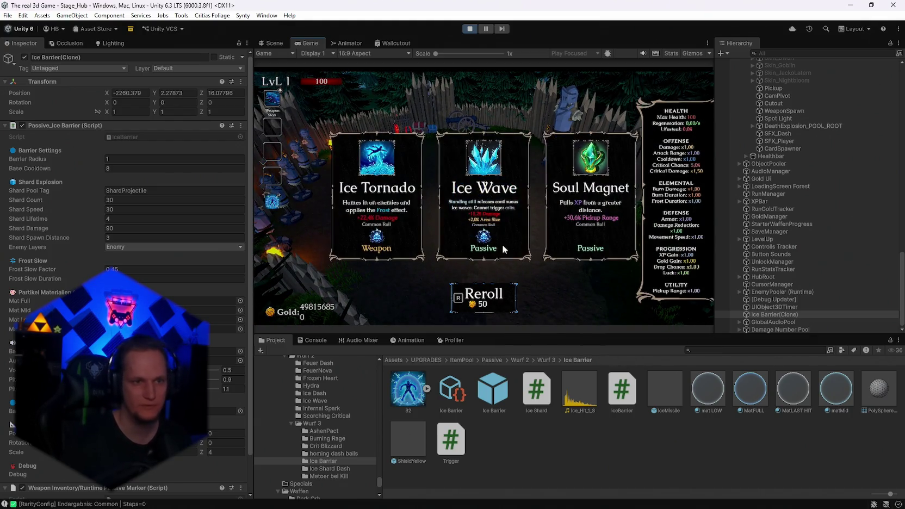
key("r")
key("r")
key("r")
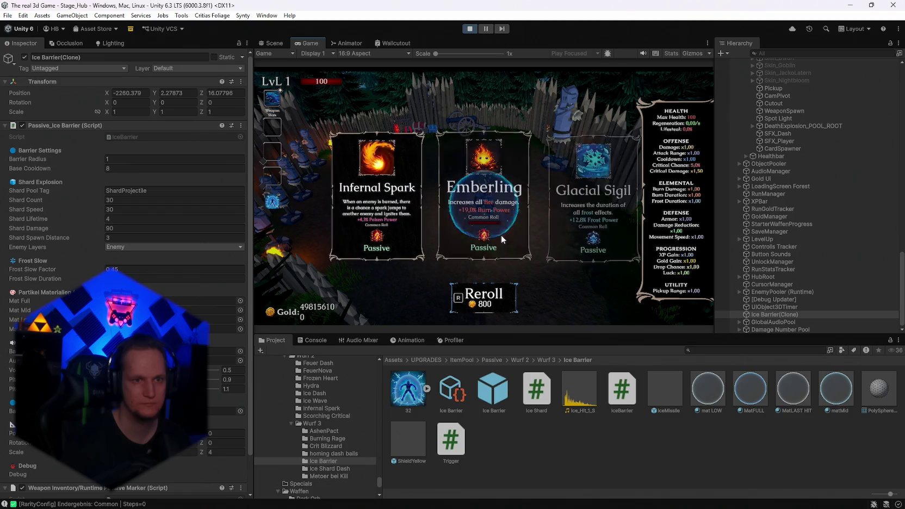
key("r")
key("r")
key("r")
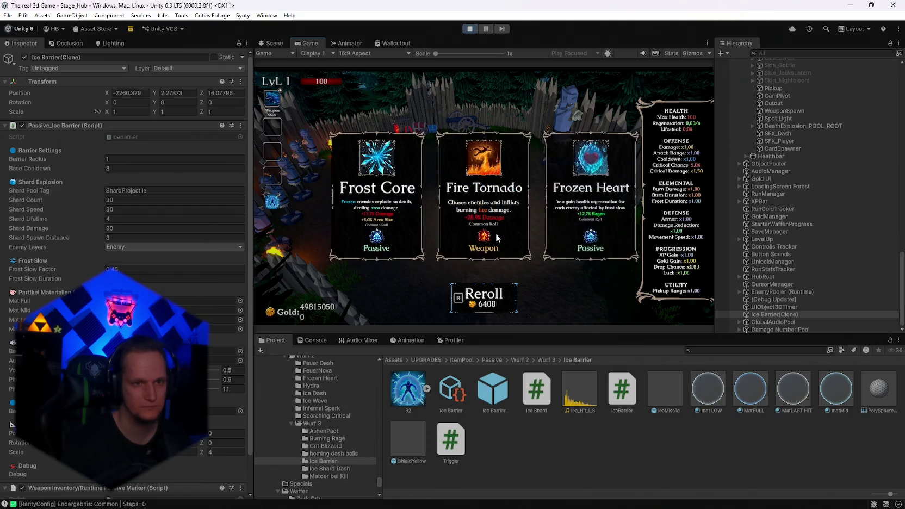
key("Right")
key("Return")
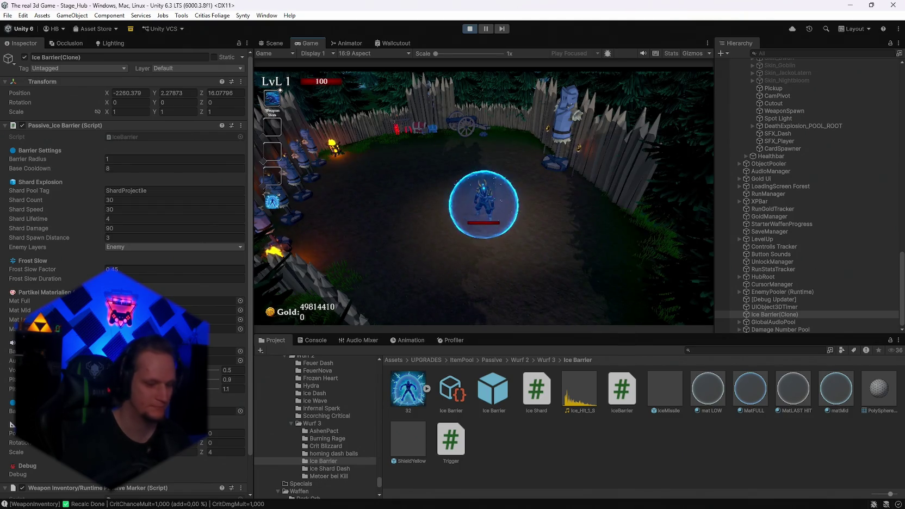
key("super")
key("Escape")
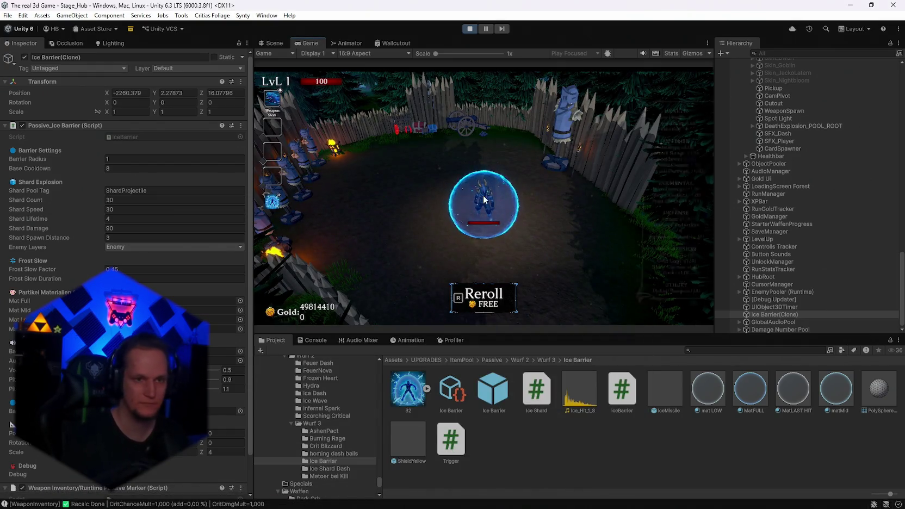
Step: Reroll the upgrade cards repeatedly, take Ice Barrier again, then pause the game
key("r")
key("r")
key("r")
key("r")
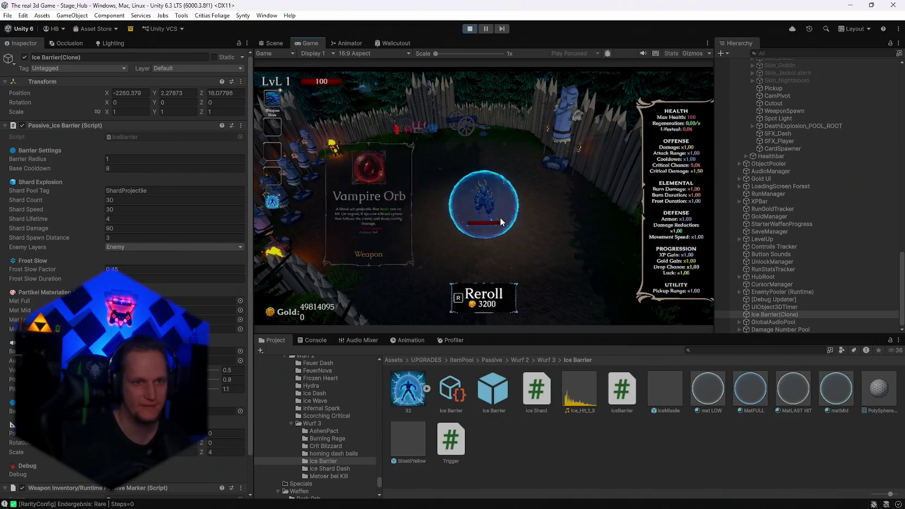
key("r")
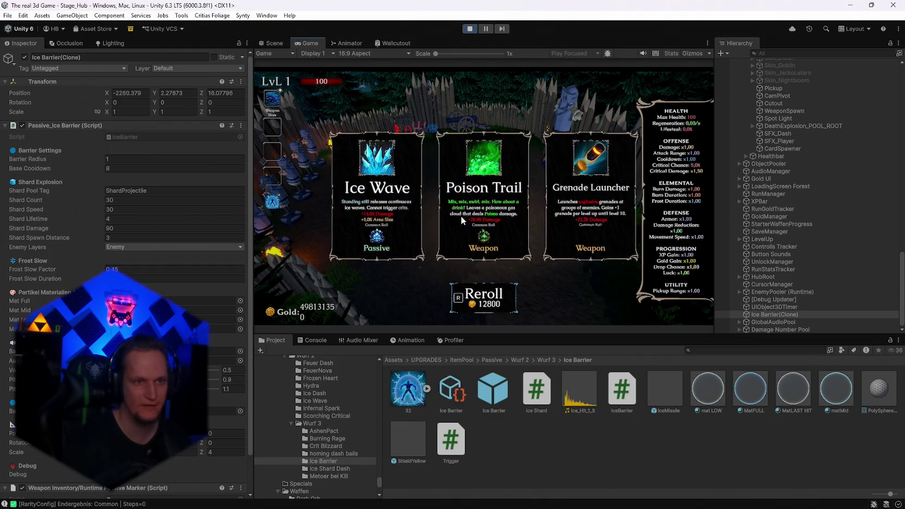
key("r")
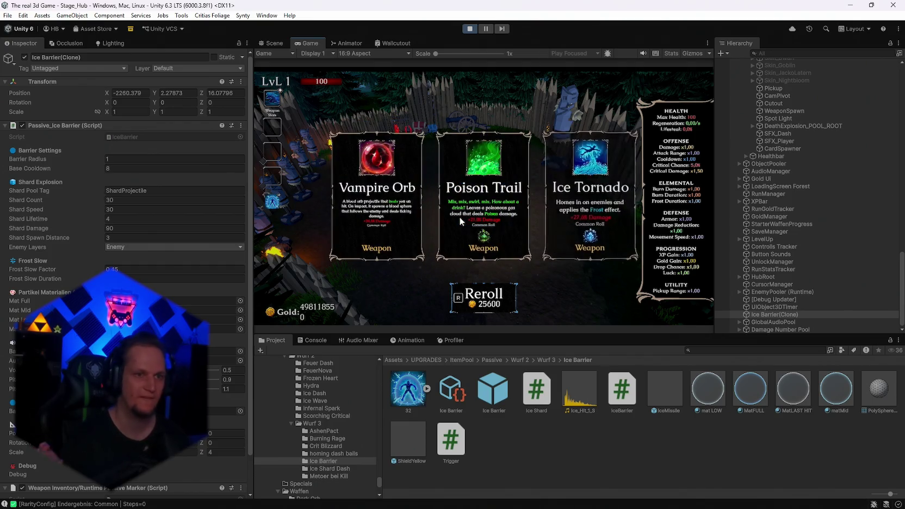
key("r")
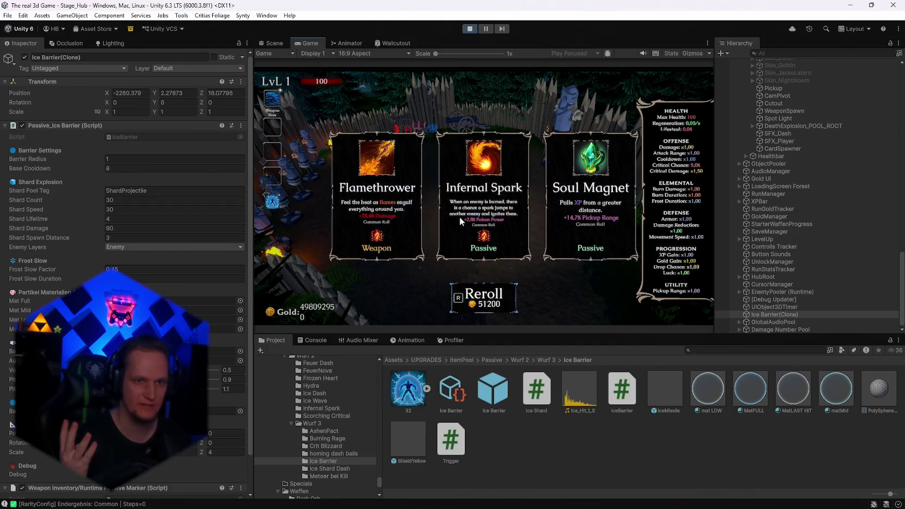
key("r")
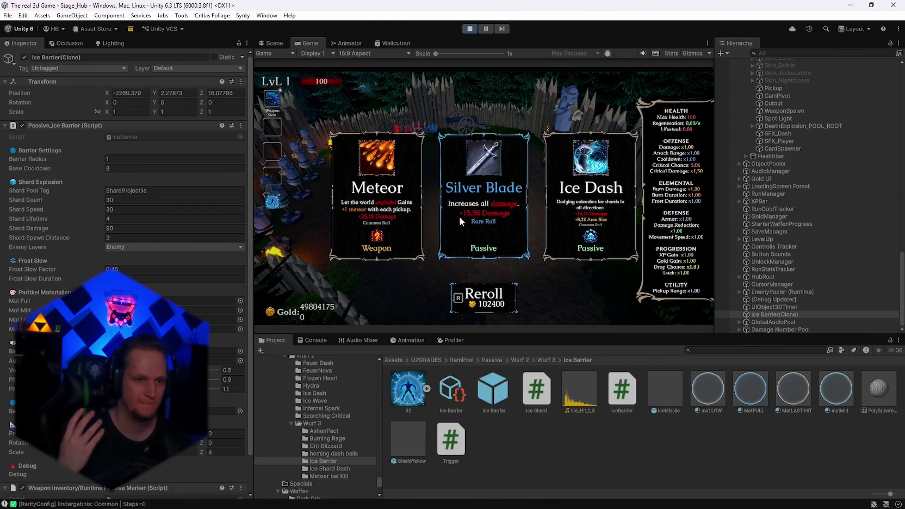
key("r")
key("r")
key("r")
key("r")
key("r")
key("r")
key("r")
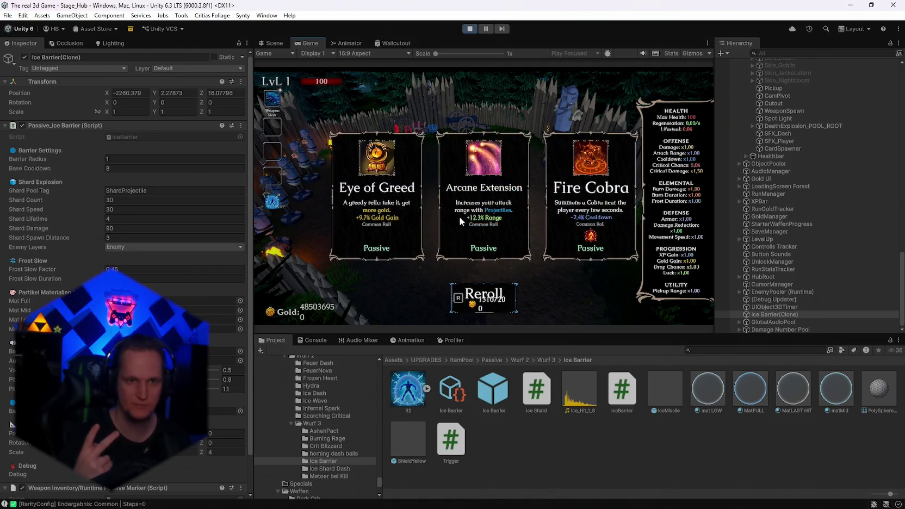
key("r")
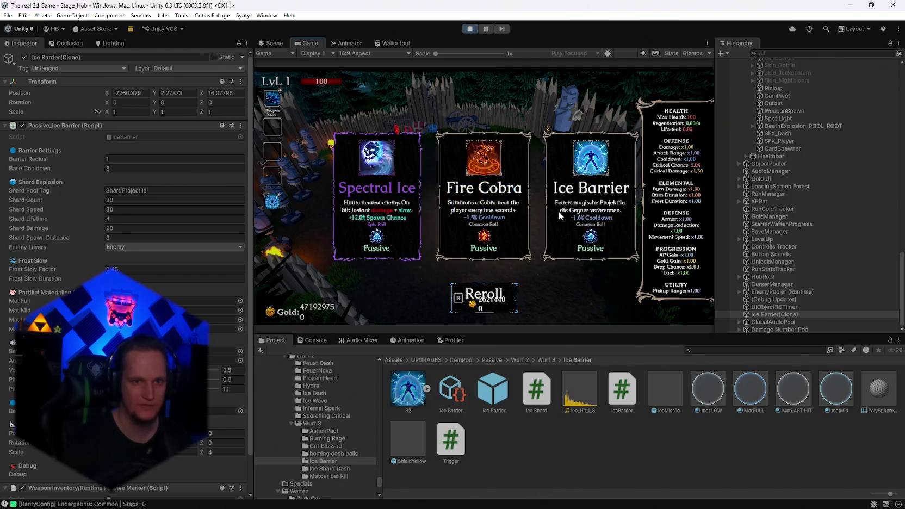
left_click(559, 213)
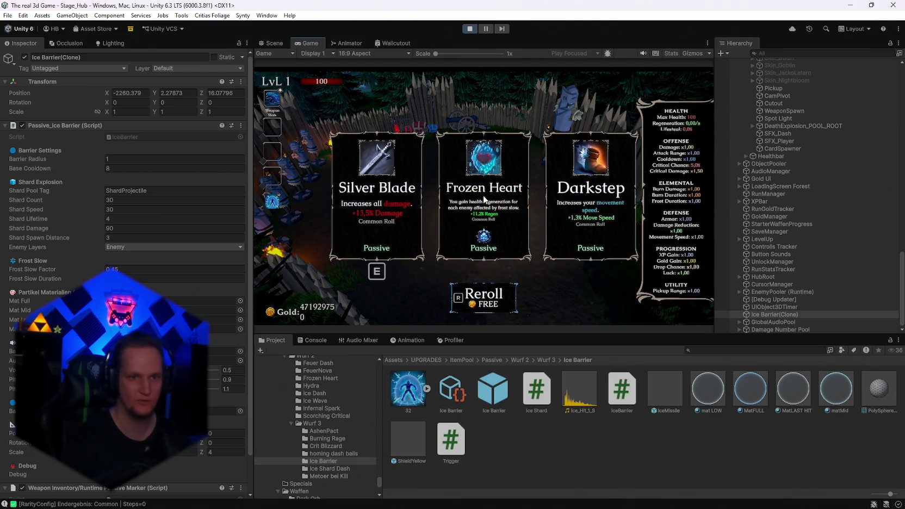
key("r")
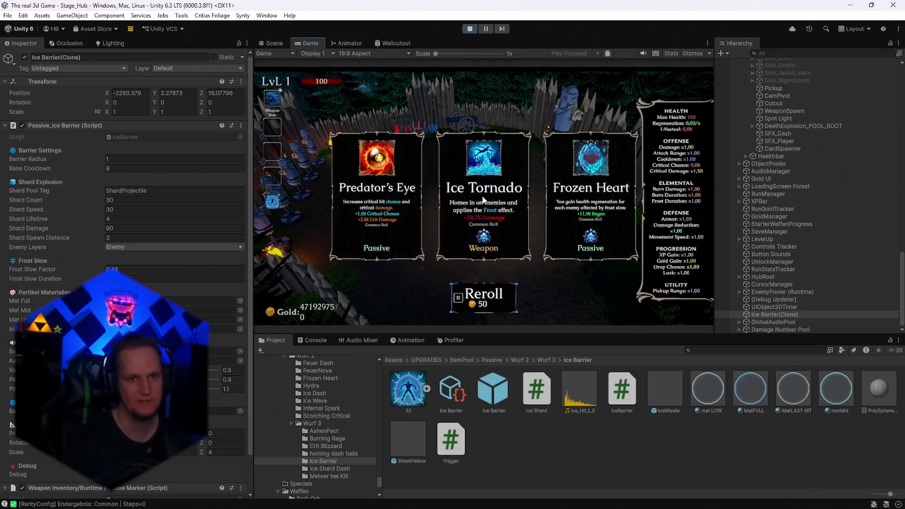
key("Escape")
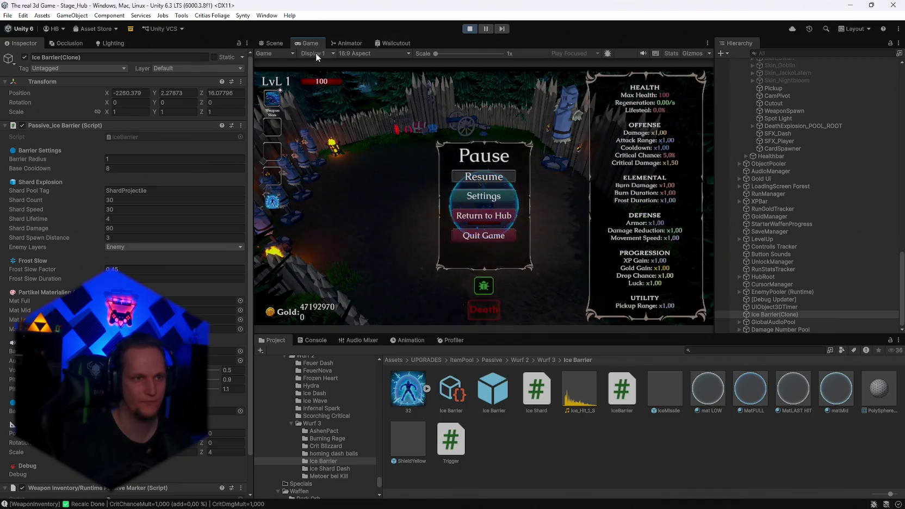
Step: Maximize the Game view, resume, and move the shielded player until the barrier shatters
double_click(317, 41)
left_click(452, 245)
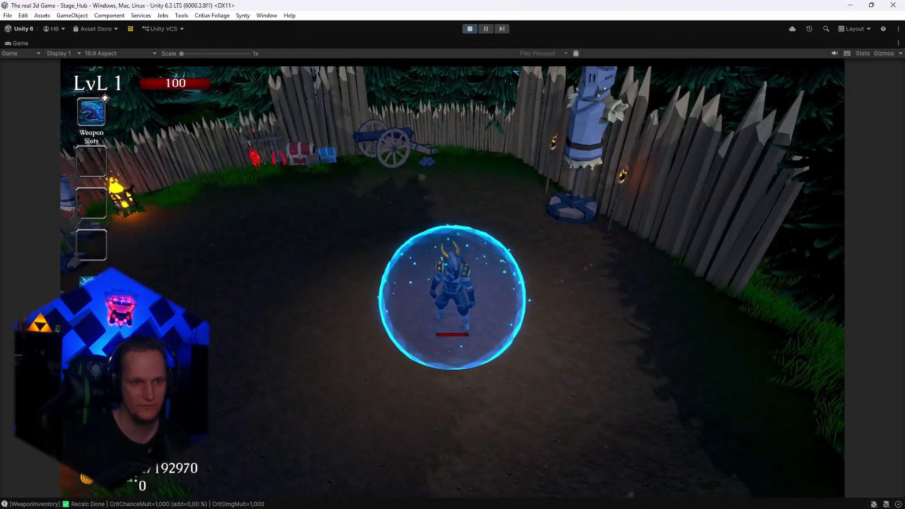
key("a")
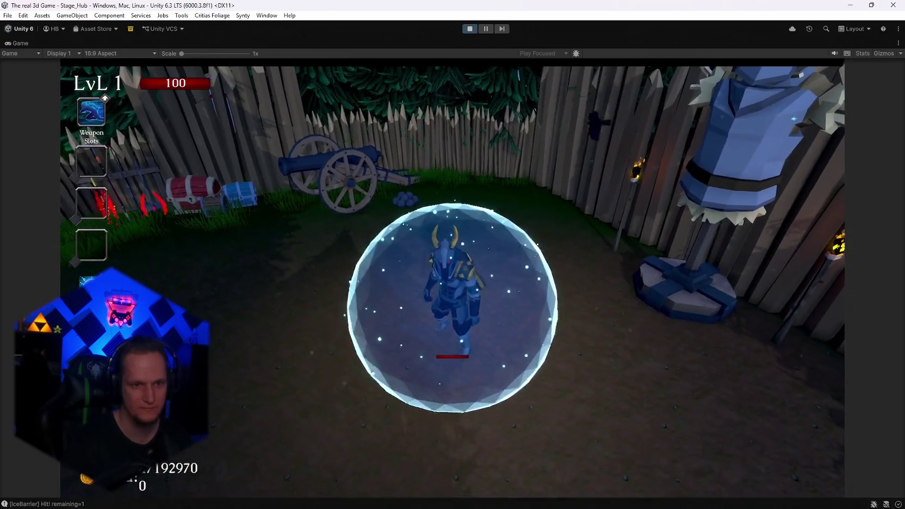
key("d")
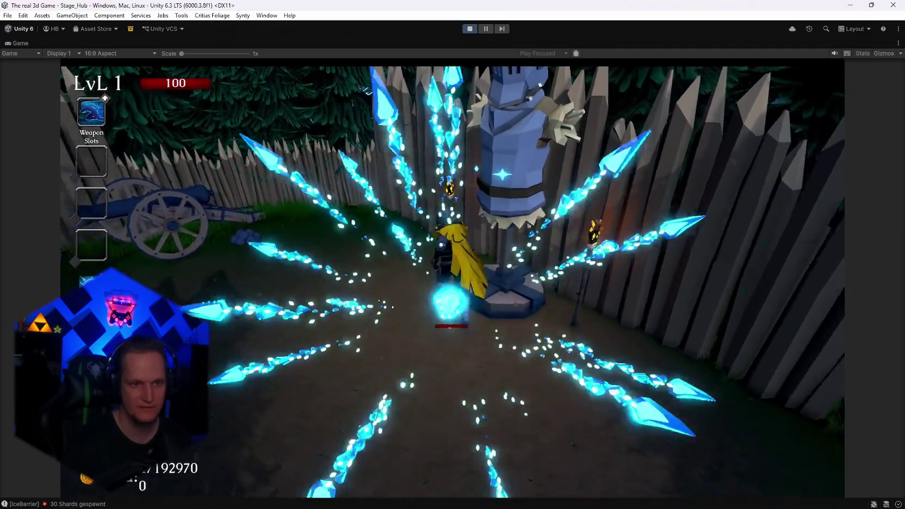
key("w")
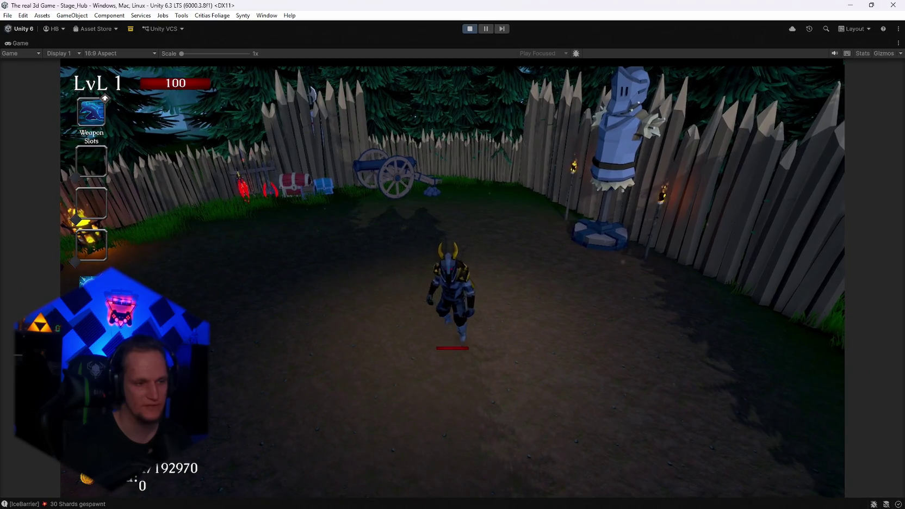
key("a")
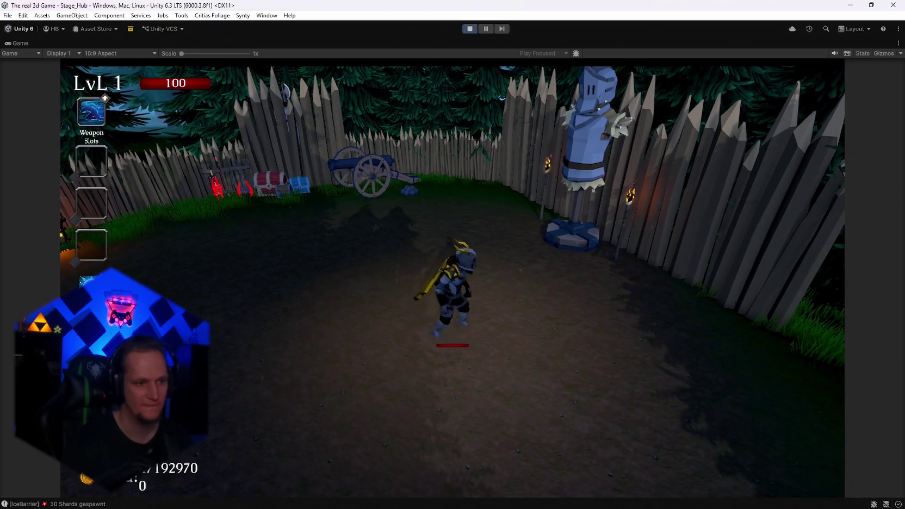
key("e")
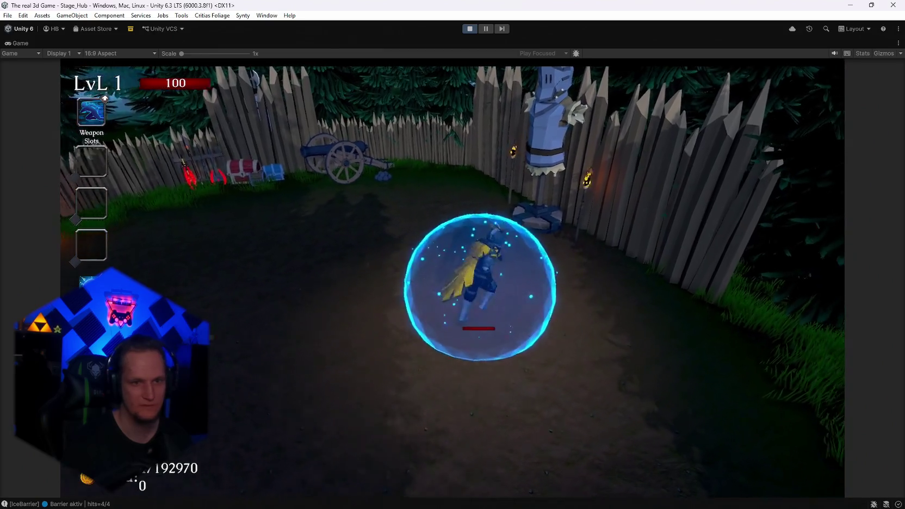
Step: Run near the training dummy so the barrier absorbs hits and bursts into 30 shards for 360/450 damage
key("s")
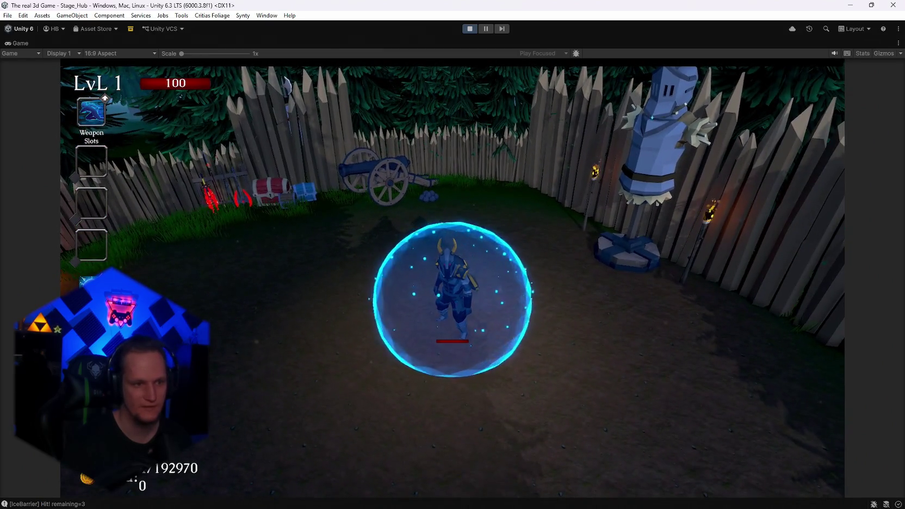
key("s")
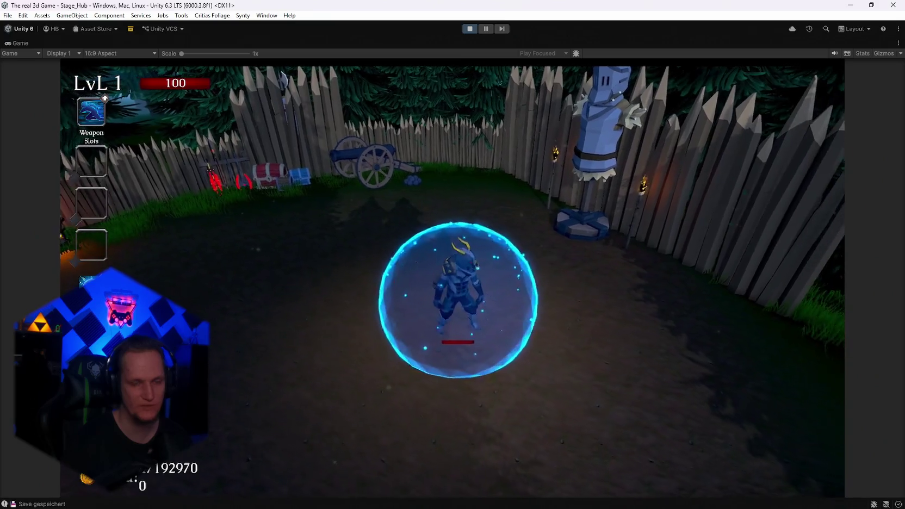
key("s")
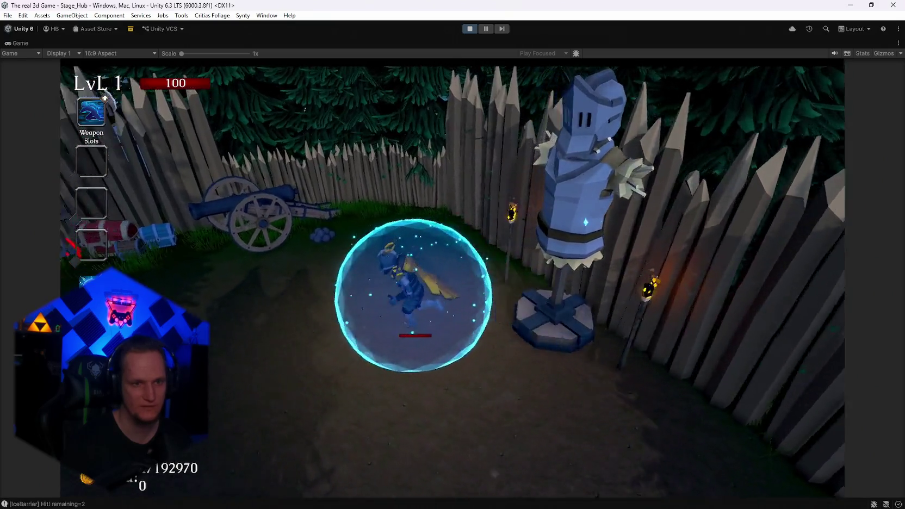
key("s")
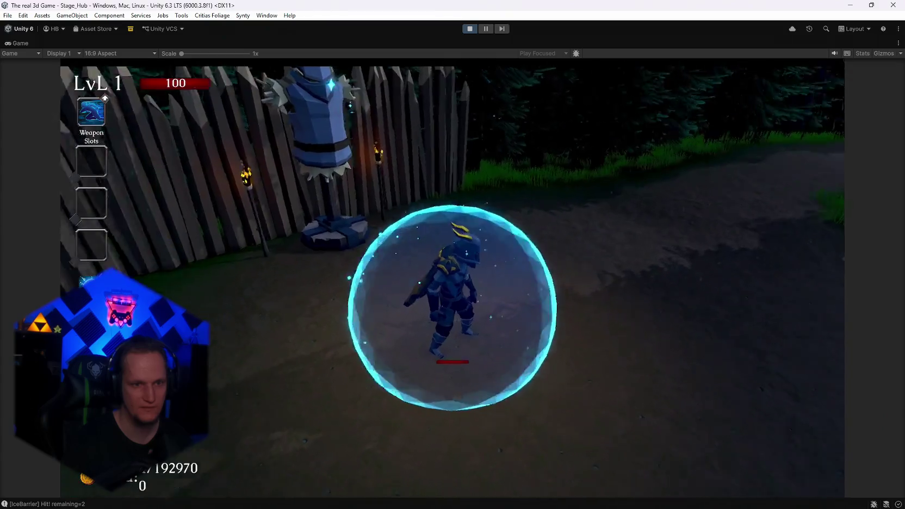
key("a")
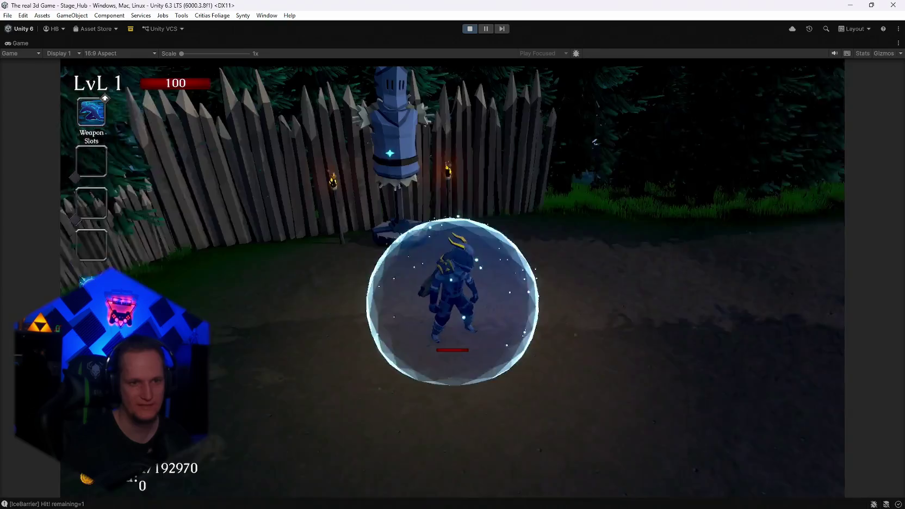
key("s")
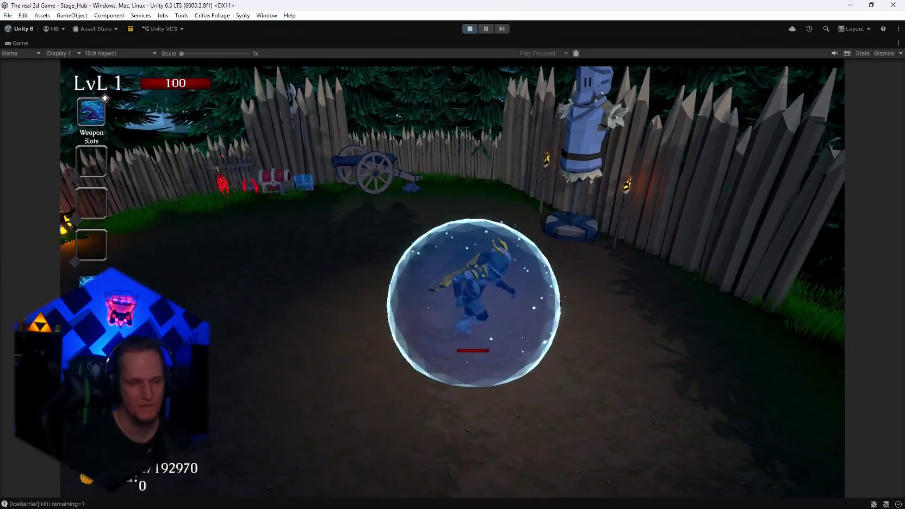
key("w")
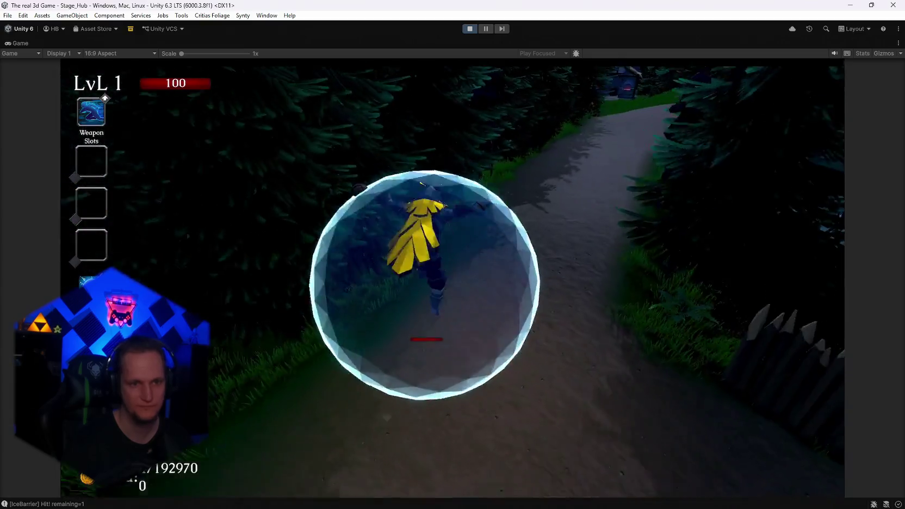
key("d")
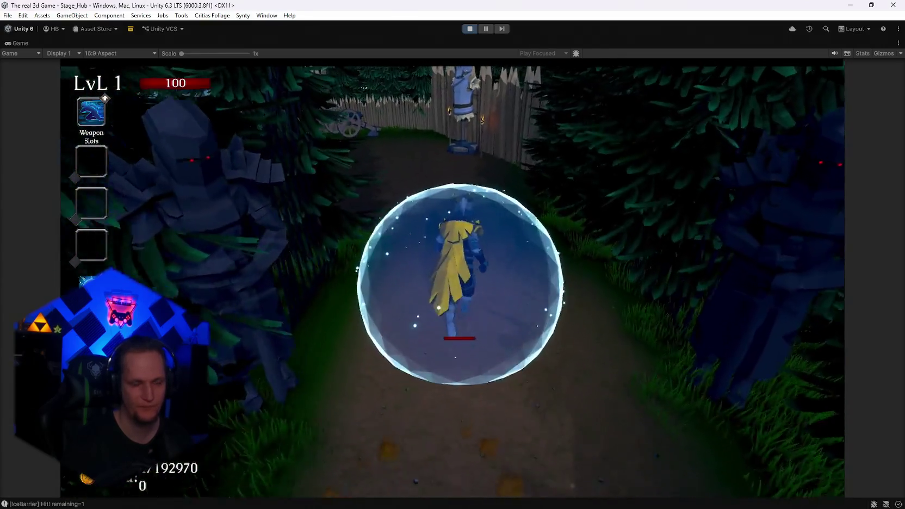
key("w")
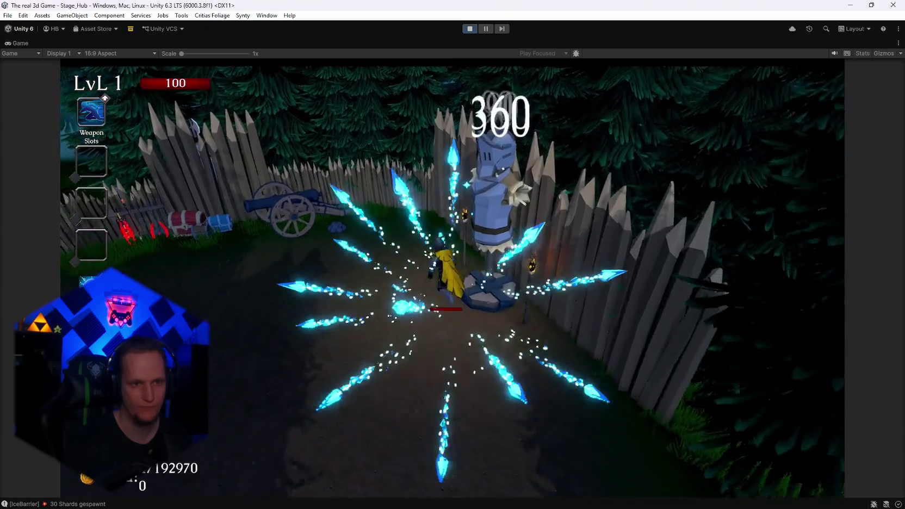
key("w")
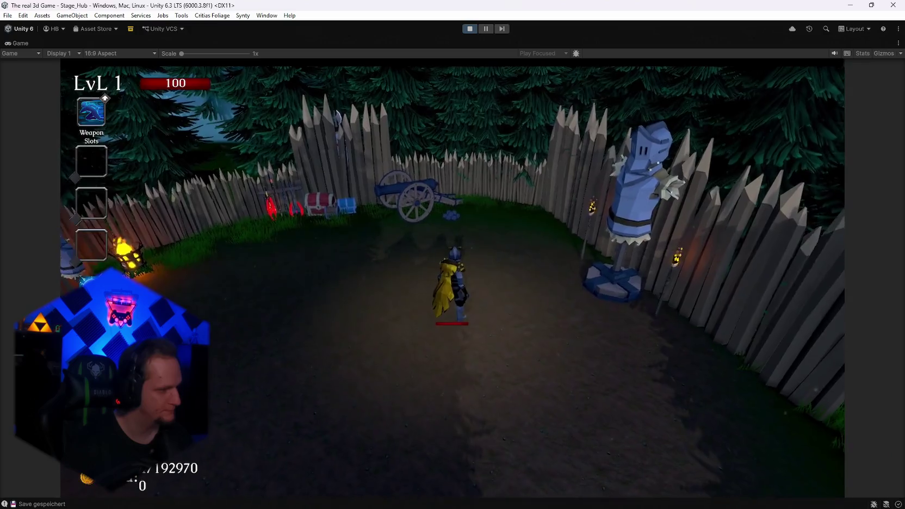
key("s")
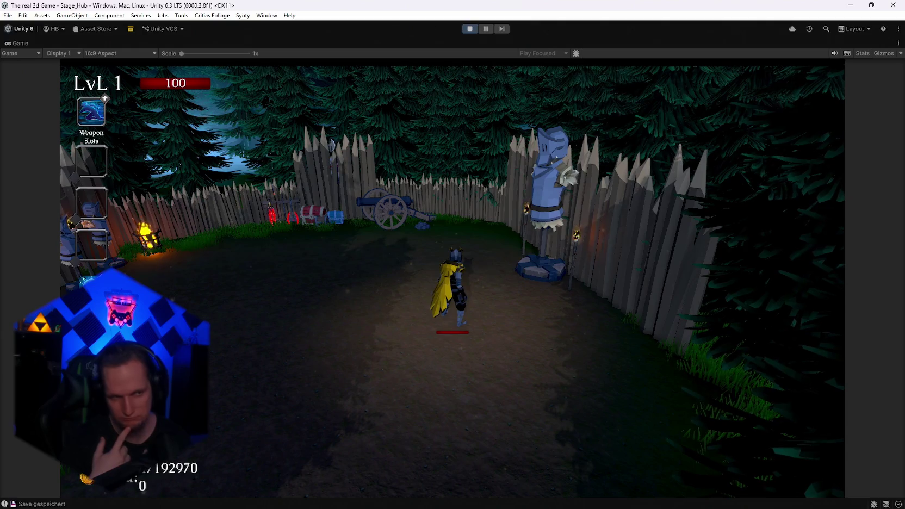
Step: Pause briefly and resume to see the barrier re-armed at 4/4 hits, then stop Play mode
key("Escape")
key("Escape")
key("e")
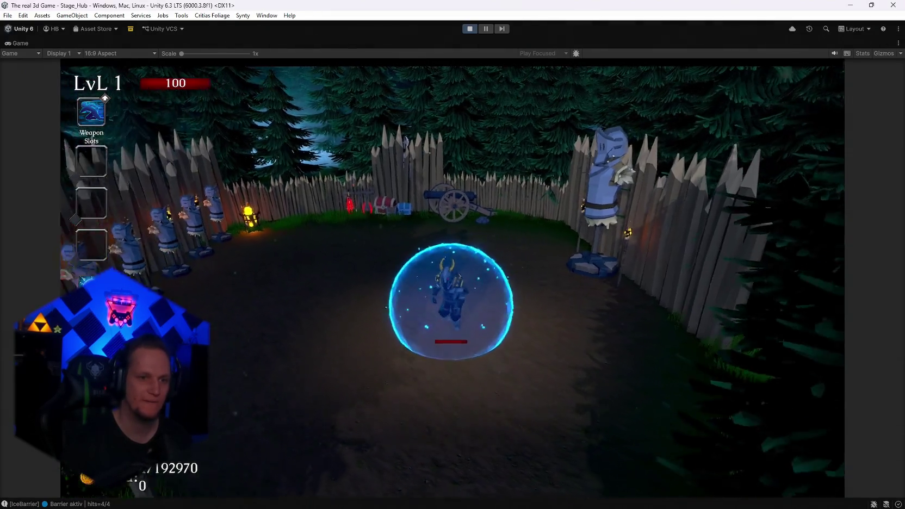
key("Escape")
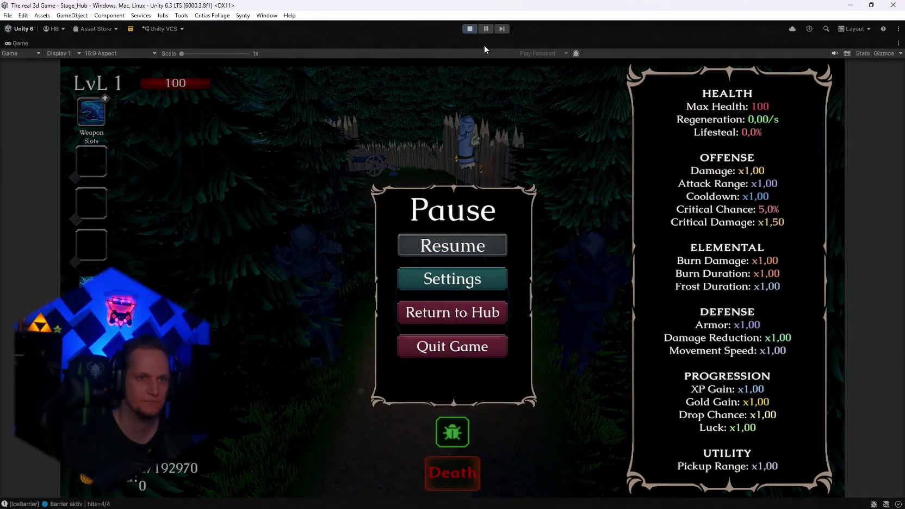
left_click(470, 29)
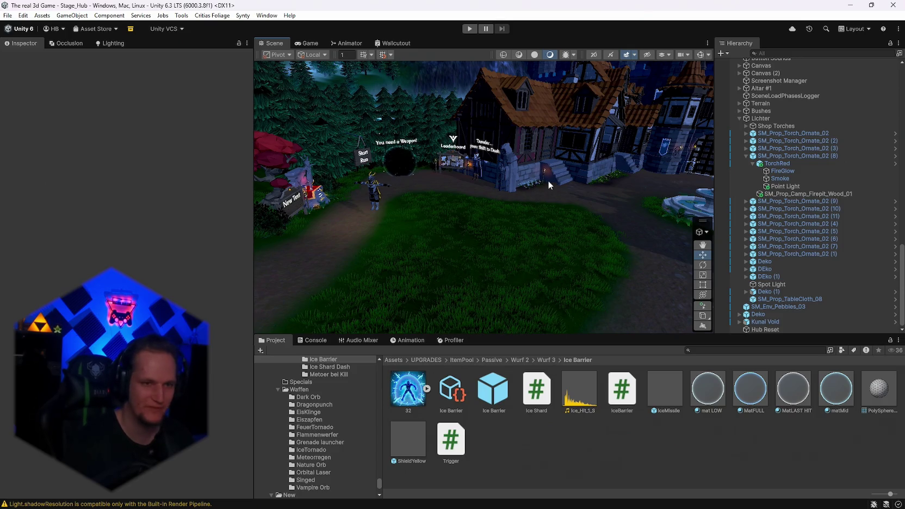
Step: Orbit the hub scene view left toward the forest
left_click_drag(524, 191, 600, 267)
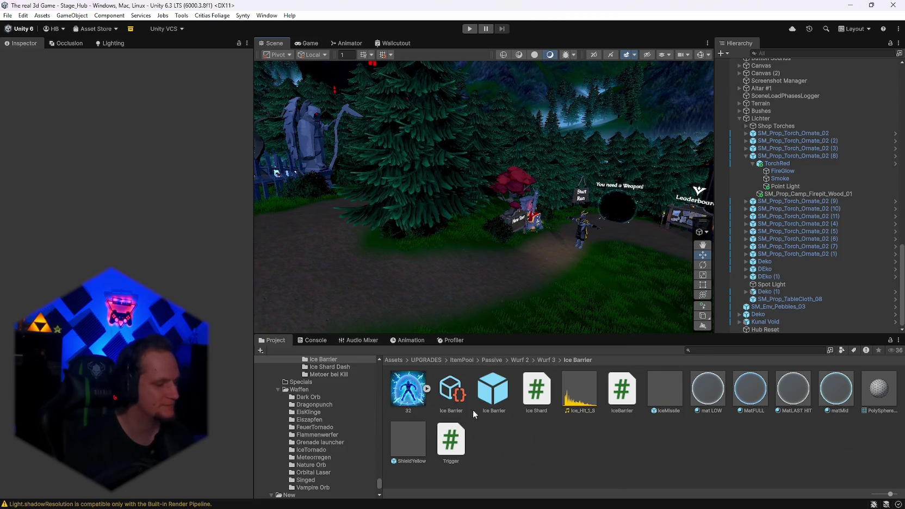
Step: Open the ShieldYellow prefab and assign PolySphereMega2 as the shield particle mesh
double_click(403, 431)
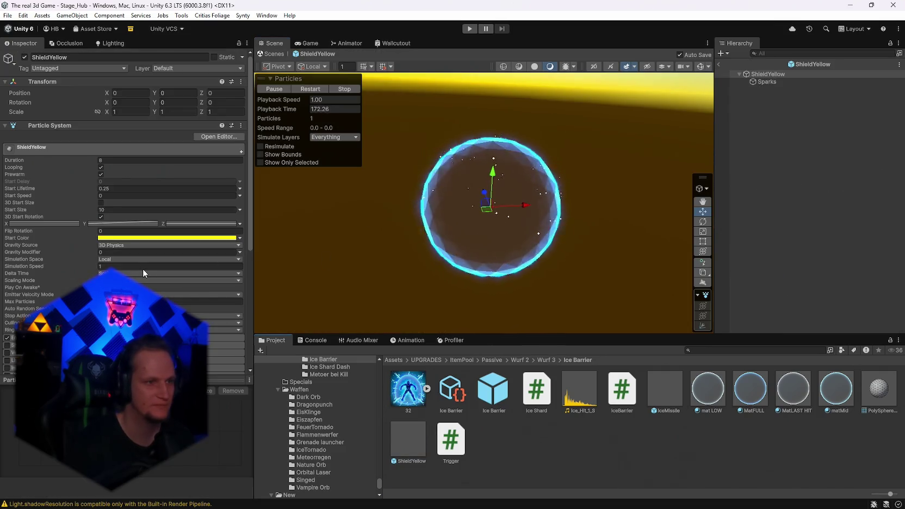
scroll(143, 269, "down", 7)
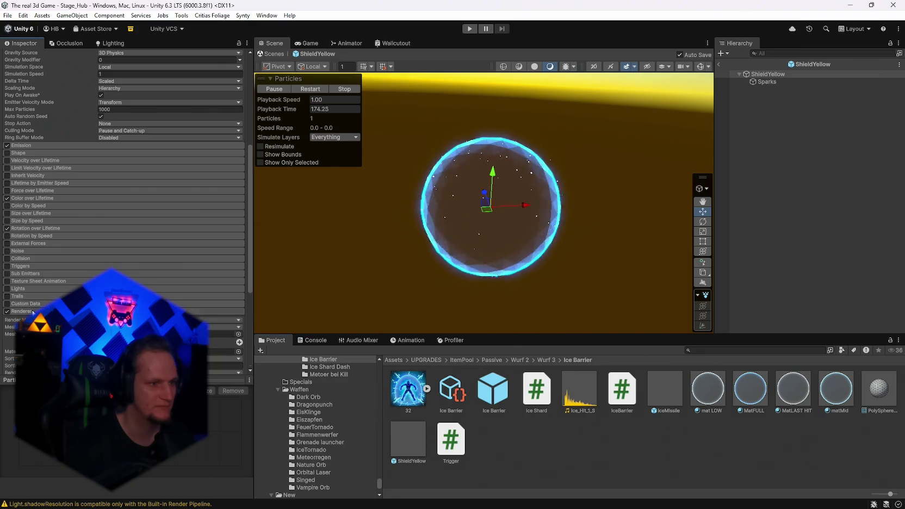
scroll(33, 313, "down", 3)
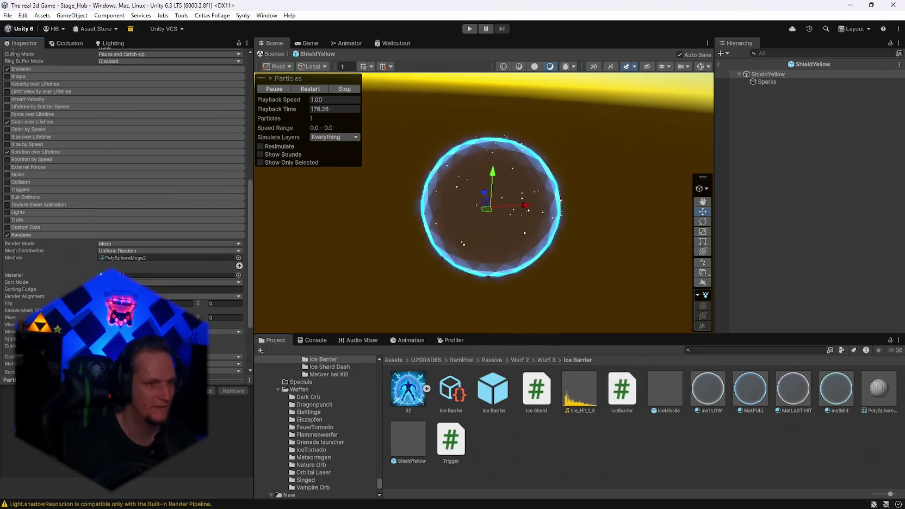
left_click(122, 257)
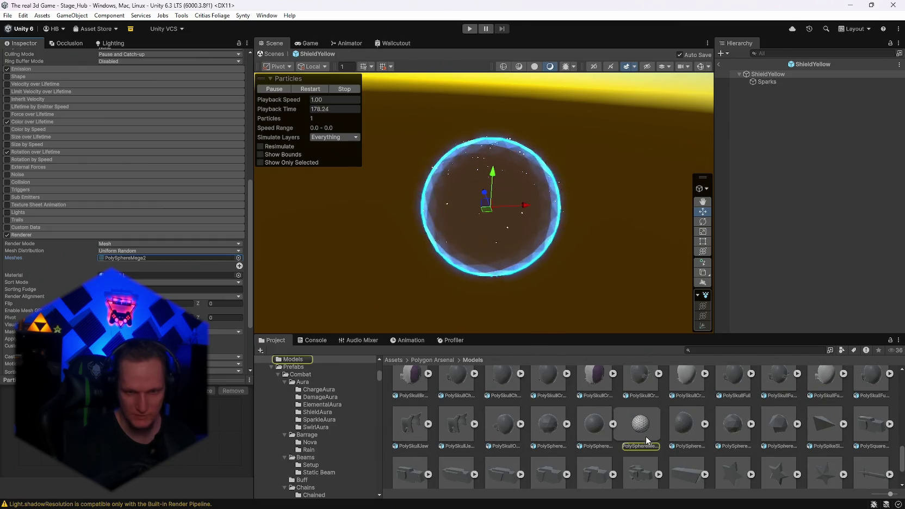
mouse_move(729, 425)
left_mouse_down()
mouse_move(216, 313)
mouse_move(124, 260)
mouse_move(117, 271)
mouse_move(120, 262)
left_mouse_up()
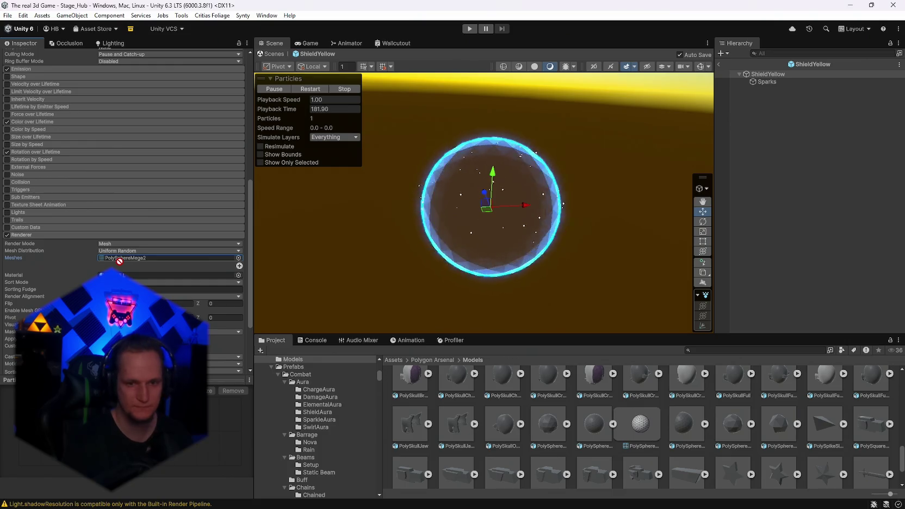
Step: Try PolySphereMegaHalf and PolySphereNormal as particle meshes, undoing each back to PolySphereMega2
left_click(706, 424)
mouse_move(730, 424)
left_mouse_down()
mouse_move(131, 276)
mouse_move(124, 259)
left_mouse_up()
left_click_drag(375, 256, 447, 259)
key("ctrl+z")
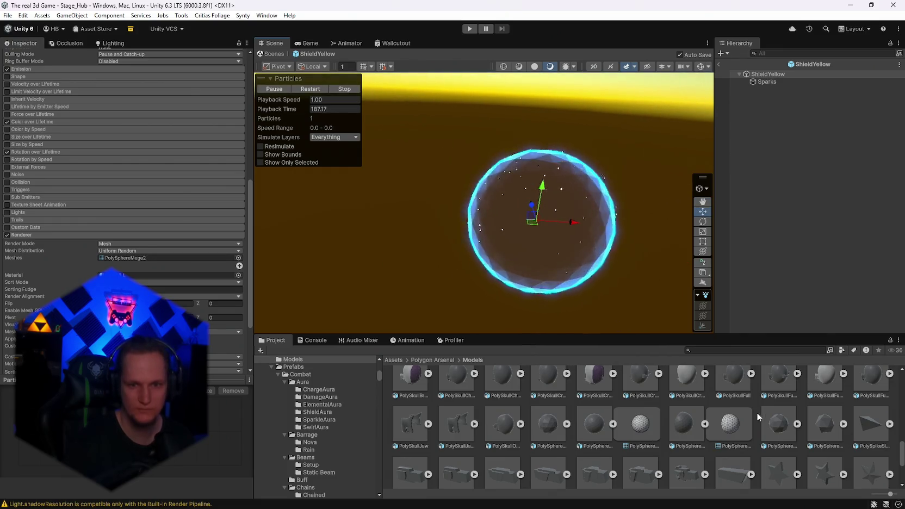
left_click(797, 424)
mouse_move(825, 431)
left_mouse_down()
mouse_move(152, 275)
mouse_move(124, 259)
left_mouse_up()
left_click_drag(479, 261, 559, 270)
key("ctrl+z")
Step: Try the skull mesh on the shield particles, then undo it back to the sphere
scroll(561, 424, "down", 1)
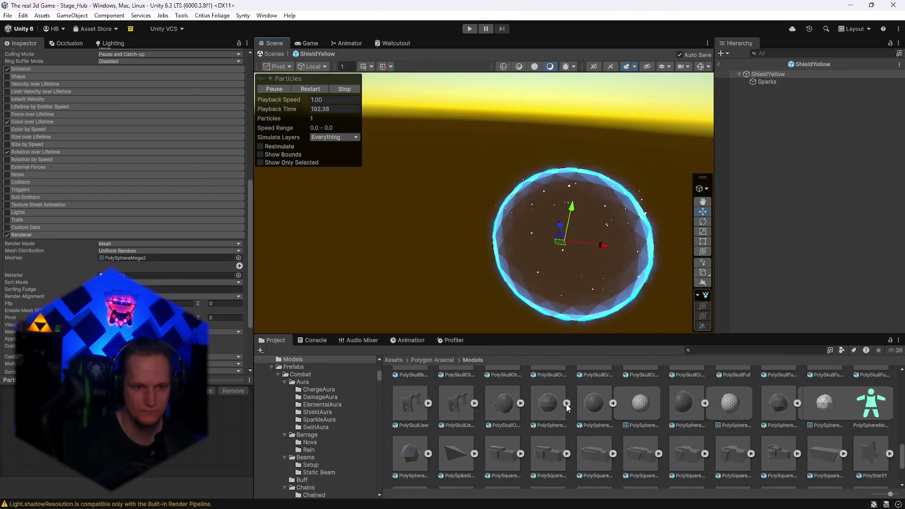
left_click(521, 403)
left_click_drag(550, 404, 120, 261)
left_click_drag(446, 281, 509, 285)
key("ctrl+z")
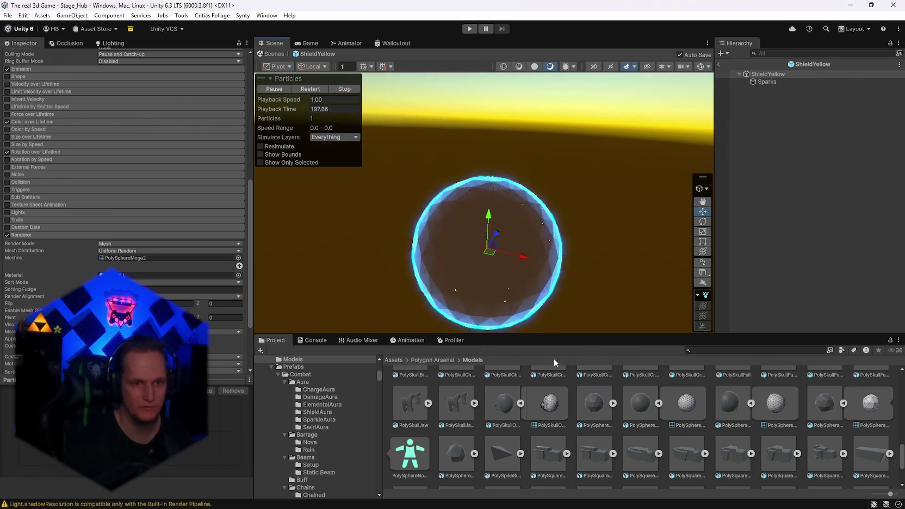
scroll(590, 434, "up", 1)
scroll(621, 451, "up", 2)
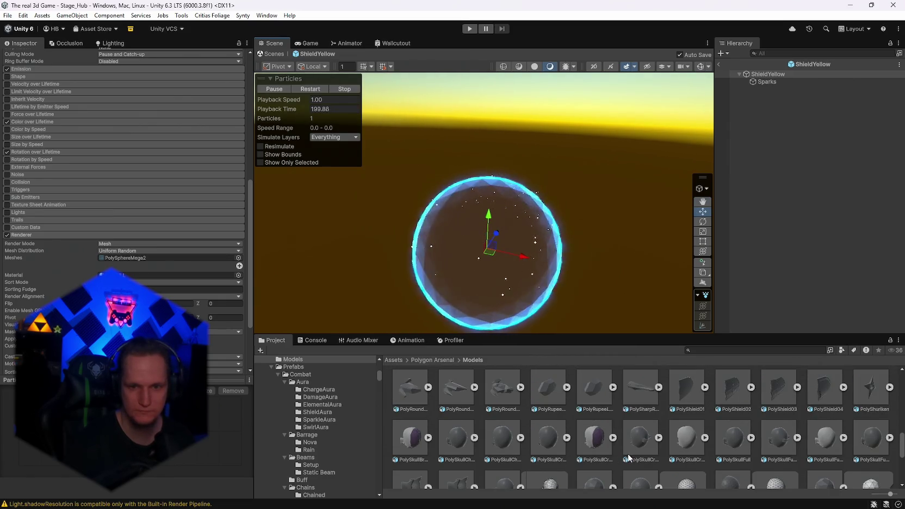
scroll(630, 454, "down", 5)
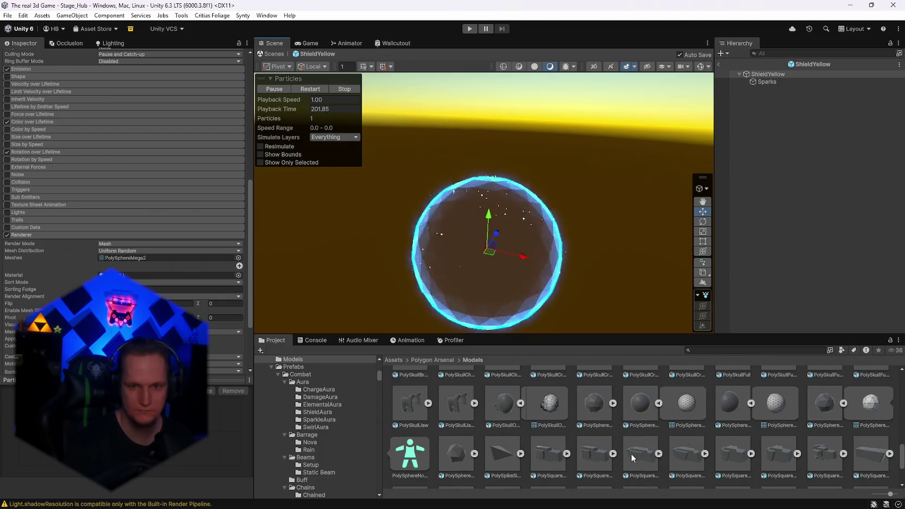
scroll(621, 441, "down", 2)
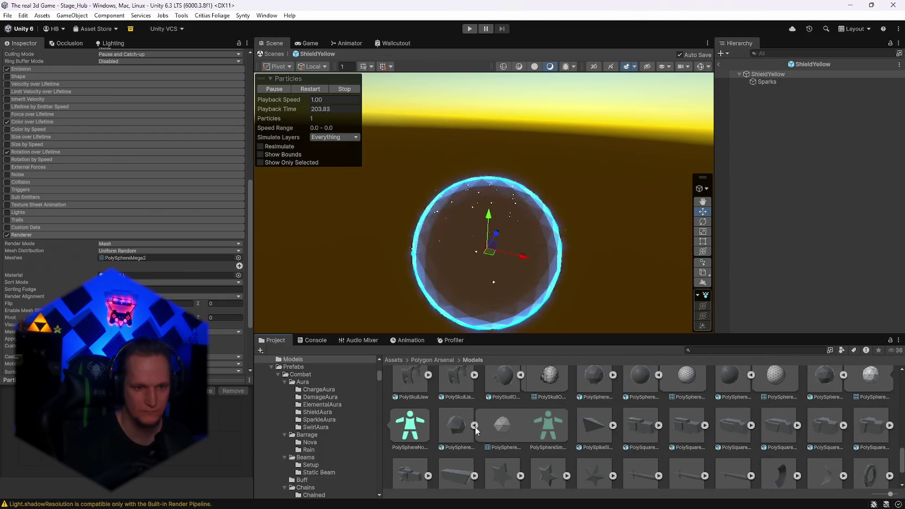
scroll(539, 426, "down", 3)
scroll(600, 462, "up", 10)
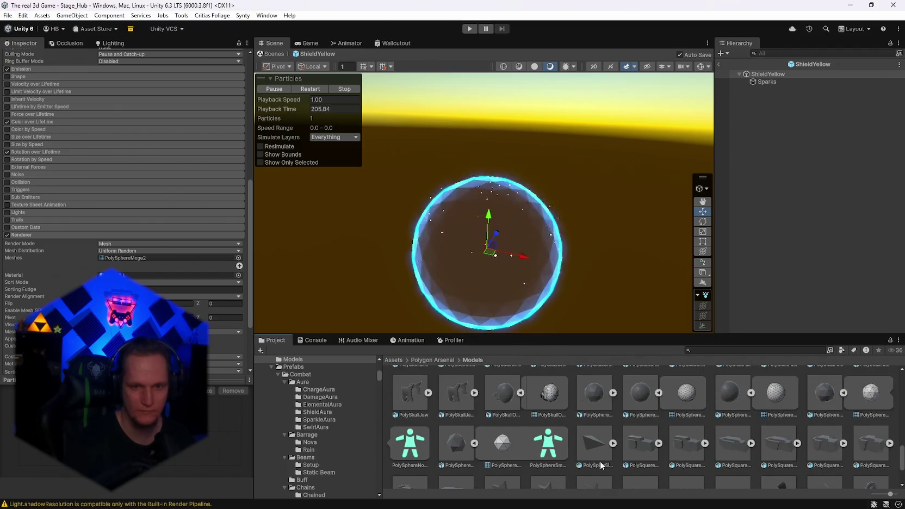
scroll(610, 468, "up", 5)
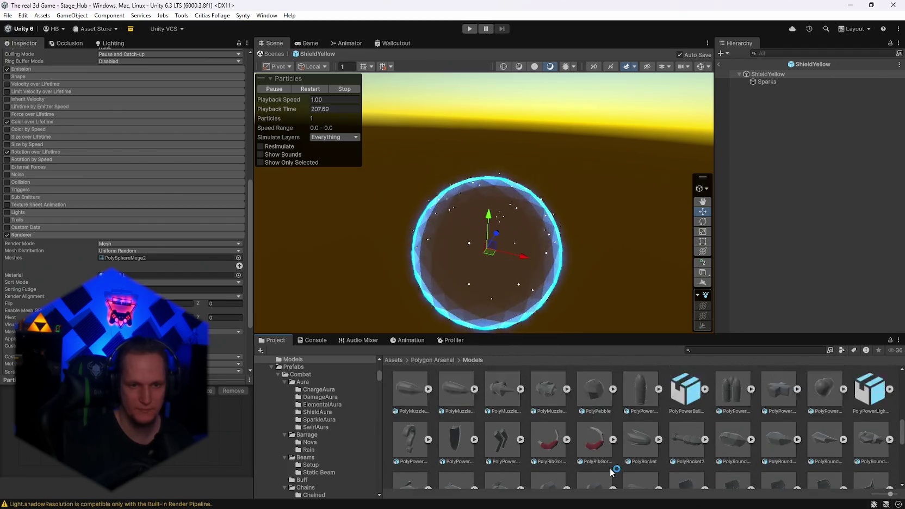
scroll(610, 468, "down", 5)
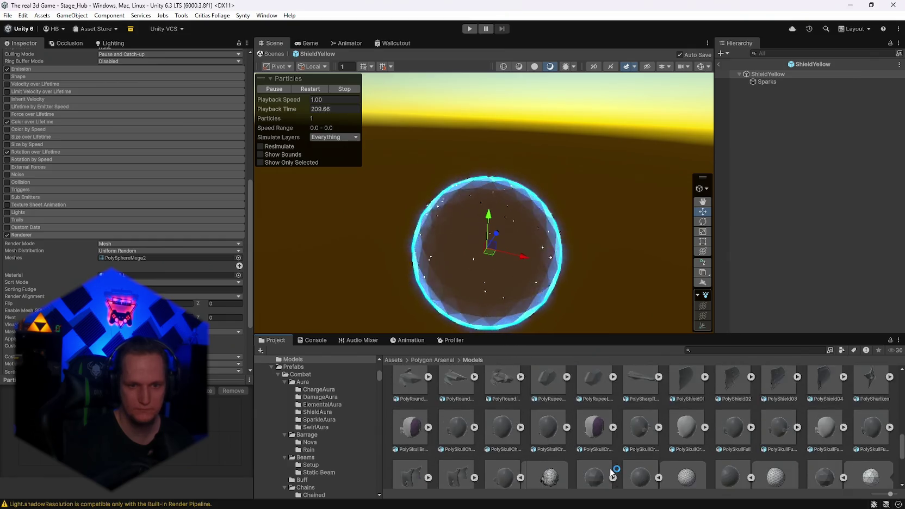
Step: Search the Project for 'sphere' to browse sphere assets, then clear the search
left_click(747, 352)
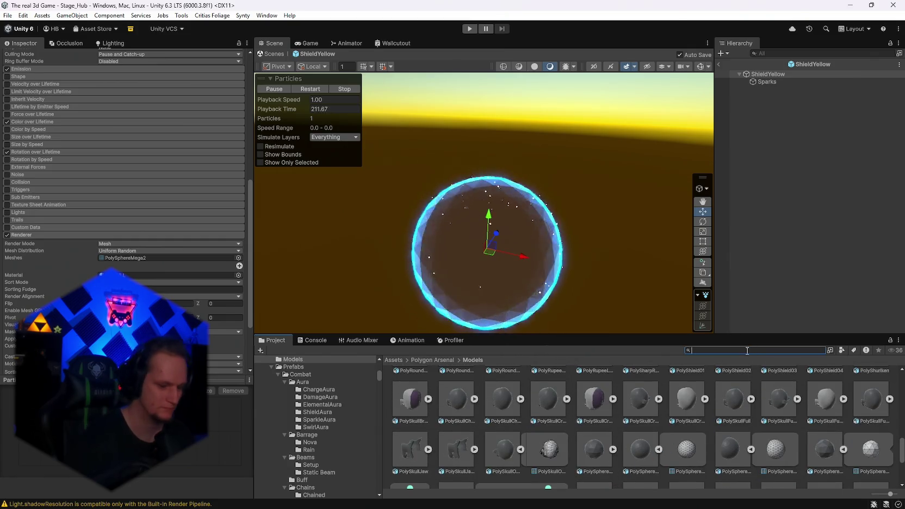
type("sphere")
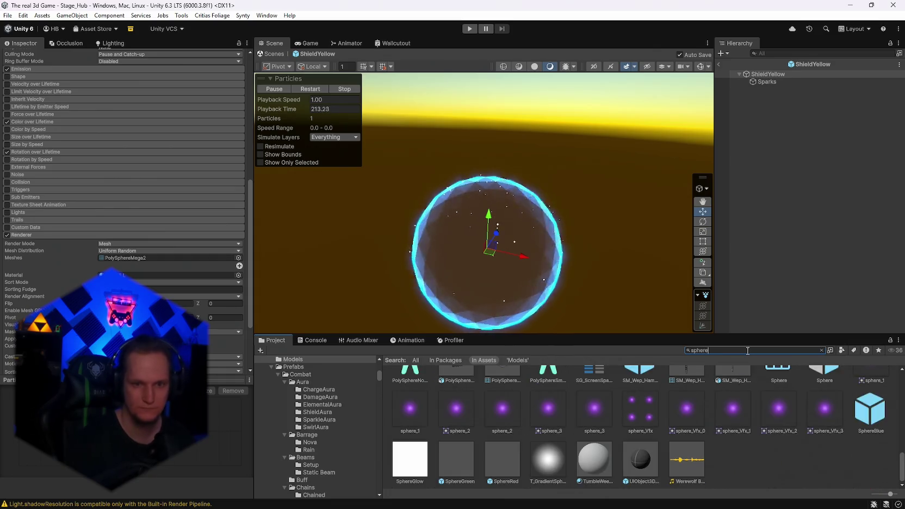
scroll(626, 435, "up", 2)
scroll(657, 451, "up", 1)
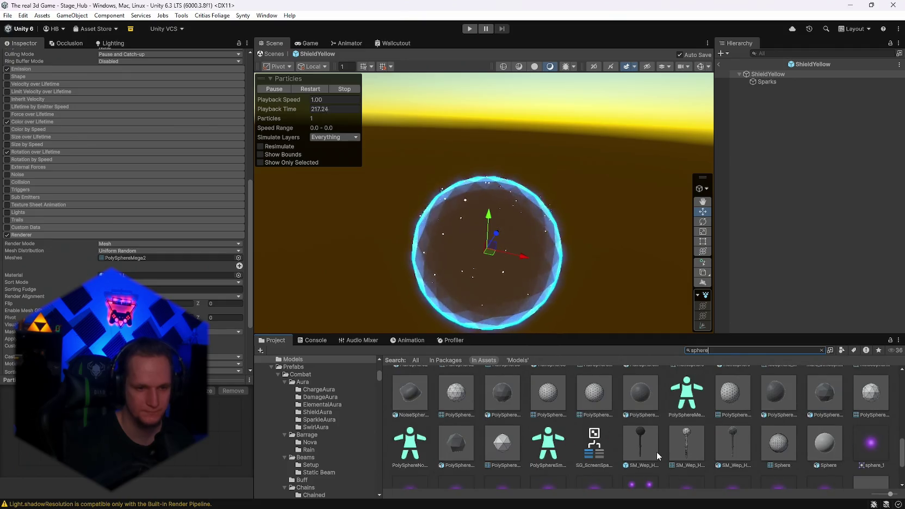
scroll(531, 422, "up", 3)
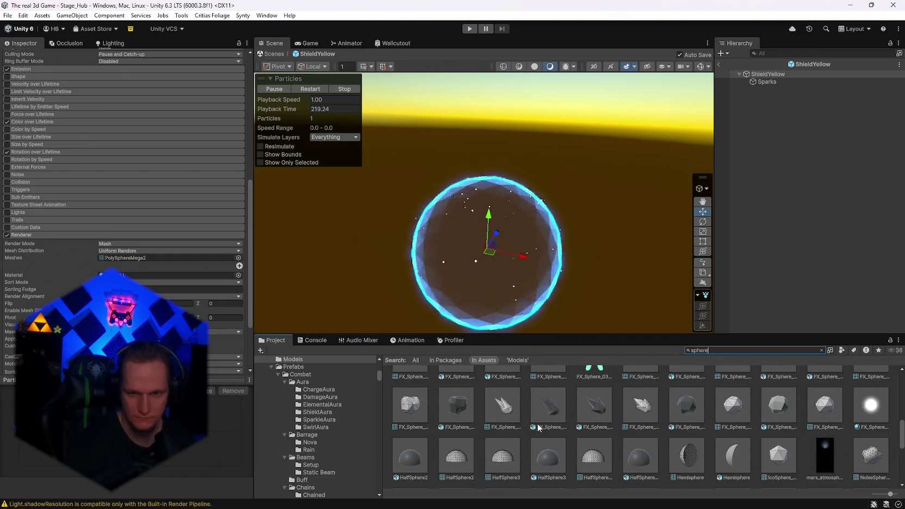
scroll(555, 427, "down", 5)
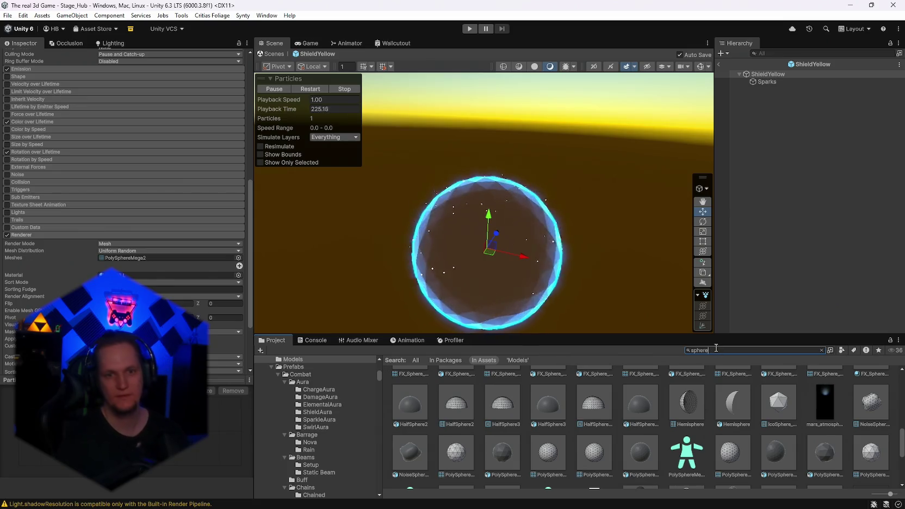
key("BackSpace")
key("BackSpace")
key("BackSpace")
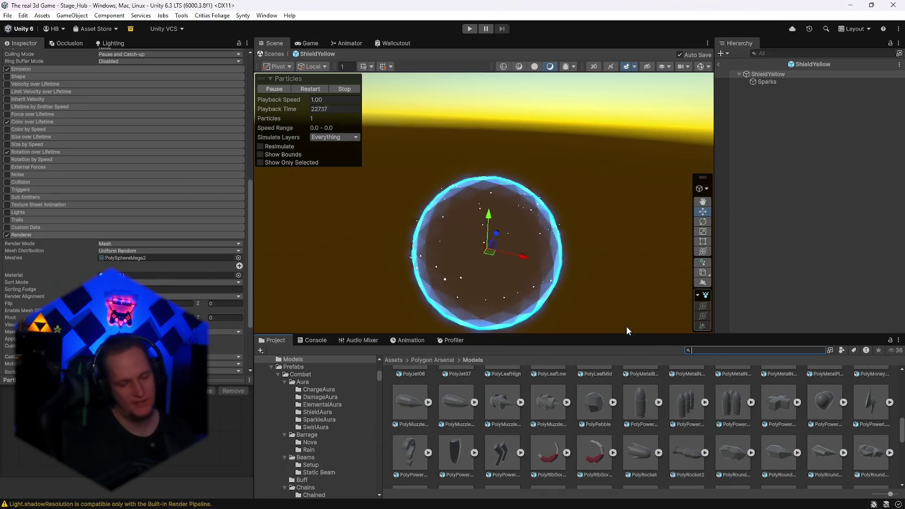
Step: Glance at the Console, then search the Project for the Ice Barrier assets
left_click(320, 339)
left_click(286, 340)
left_click(317, 341)
left_click(277, 341)
left_click(719, 351)
type("loe barr")
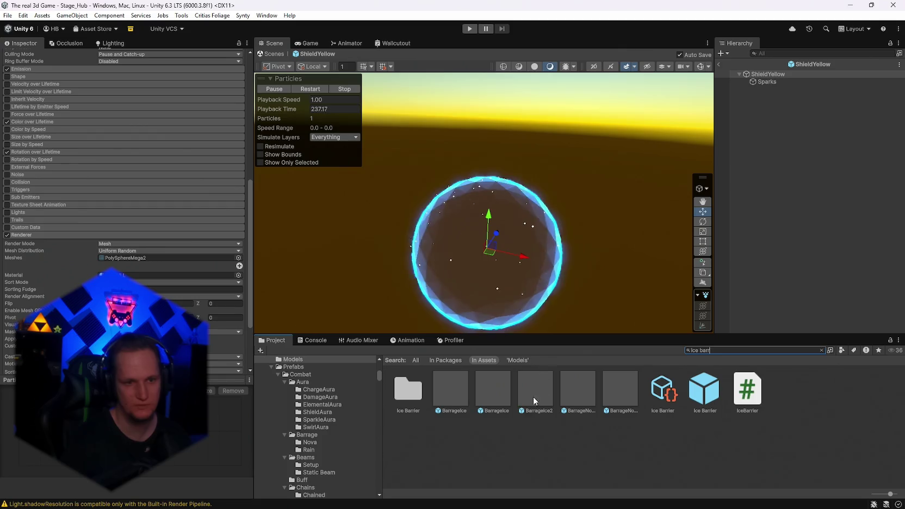
Step: Open the Ice Barrier folder and inspect the Ice Barrier prefab's settings
left_click(412, 395)
double_click(412, 395)
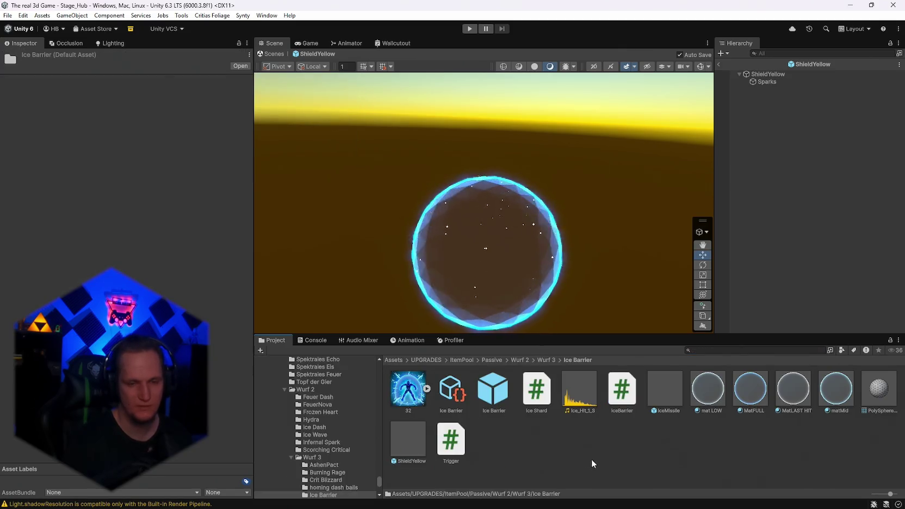
left_click(487, 392)
scroll(207, 379, "down", 4)
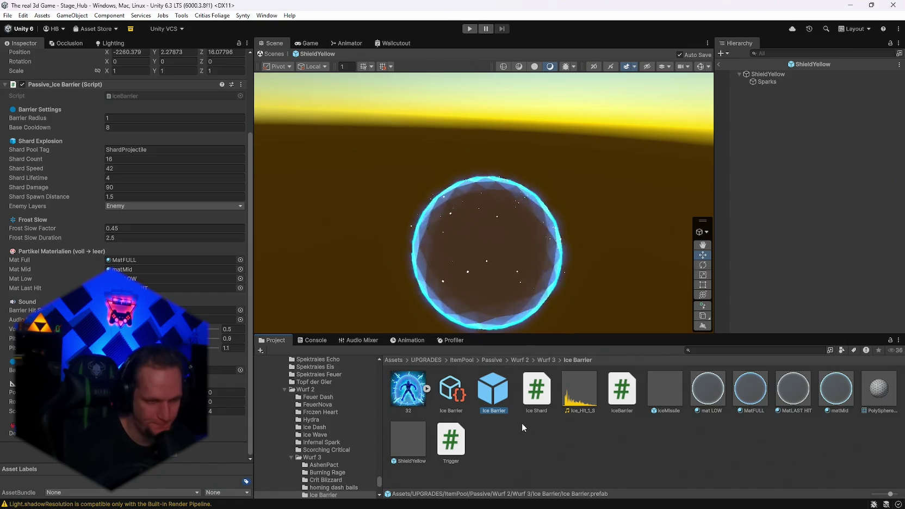
scroll(339, 462, "down", 5)
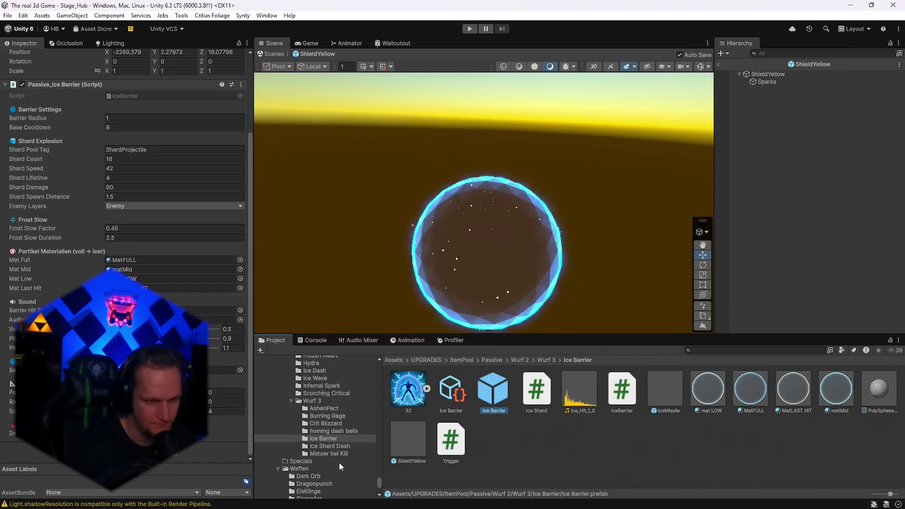
Step: Glance at neighbouring folders like Ice Shard Dash, then select the matMid material
left_click(323, 431)
left_click(321, 439)
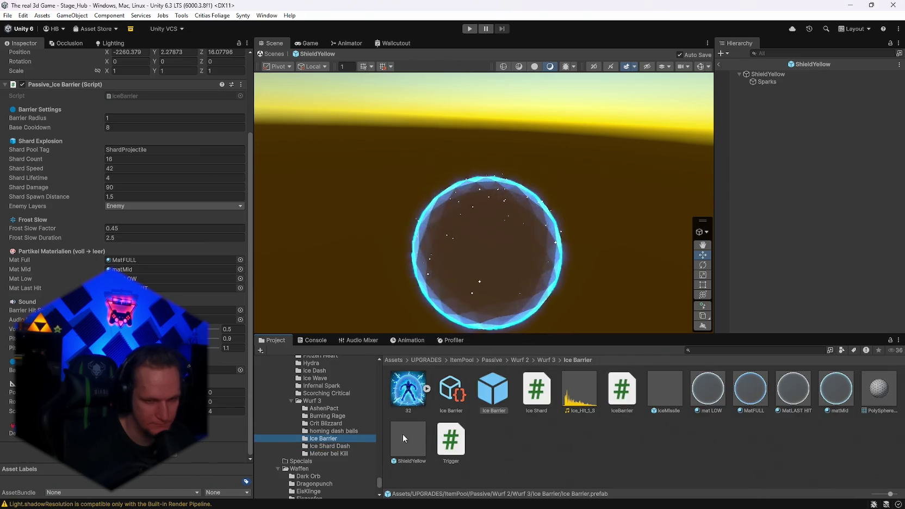
left_click(331, 447)
left_click(327, 439)
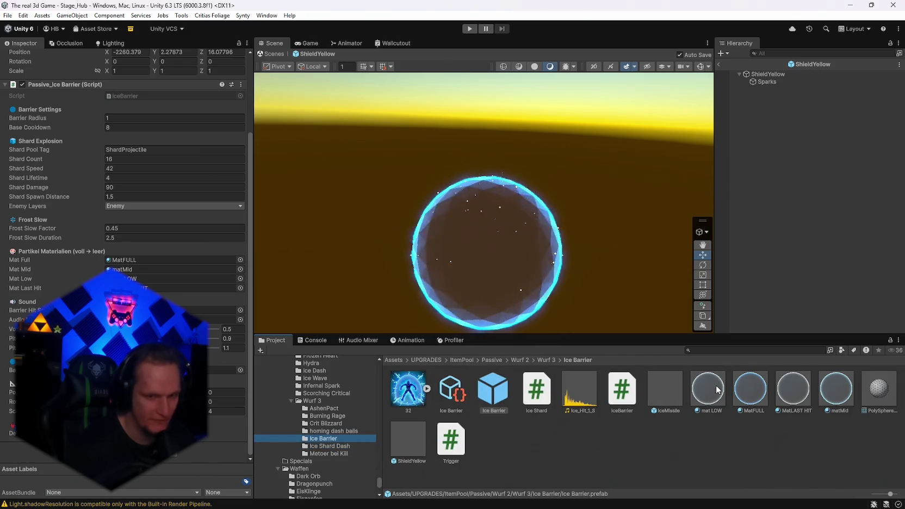
left_click(836, 389)
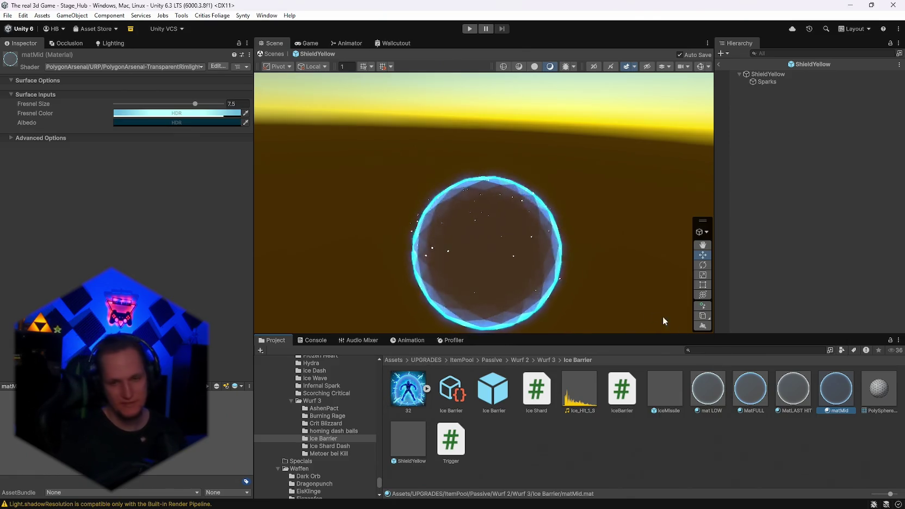
Step: Check MatFULL's fresnel colour, then darken matMid's fresnel colour
left_click(742, 396)
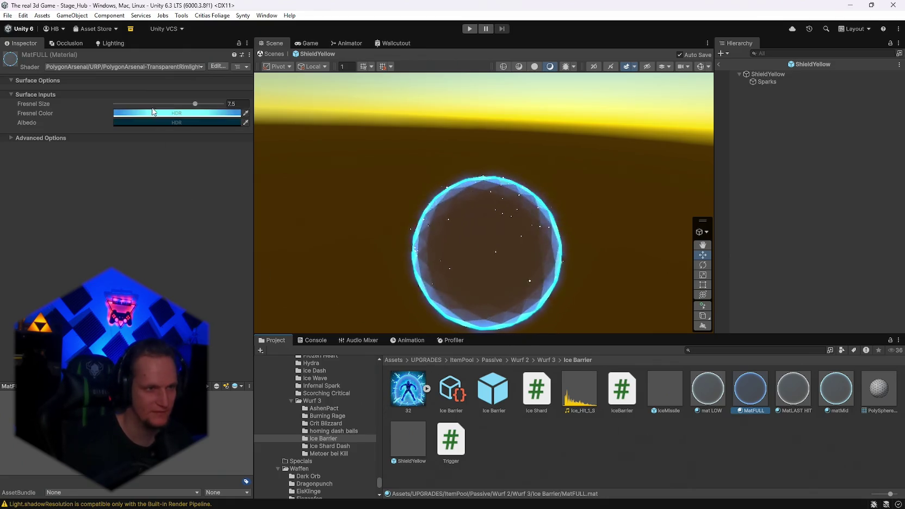
left_click(179, 114)
left_click(798, 394)
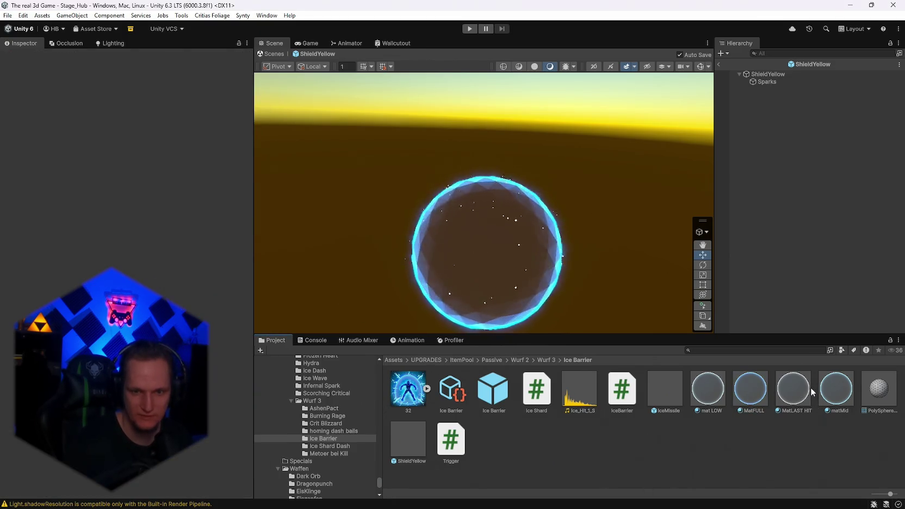
left_click(836, 388)
left_click(124, 114)
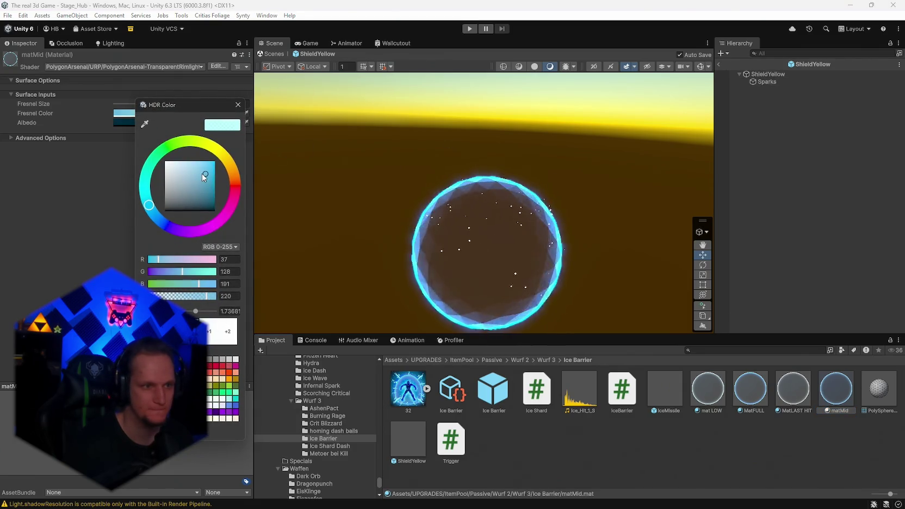
left_click_drag(194, 182, 205, 186)
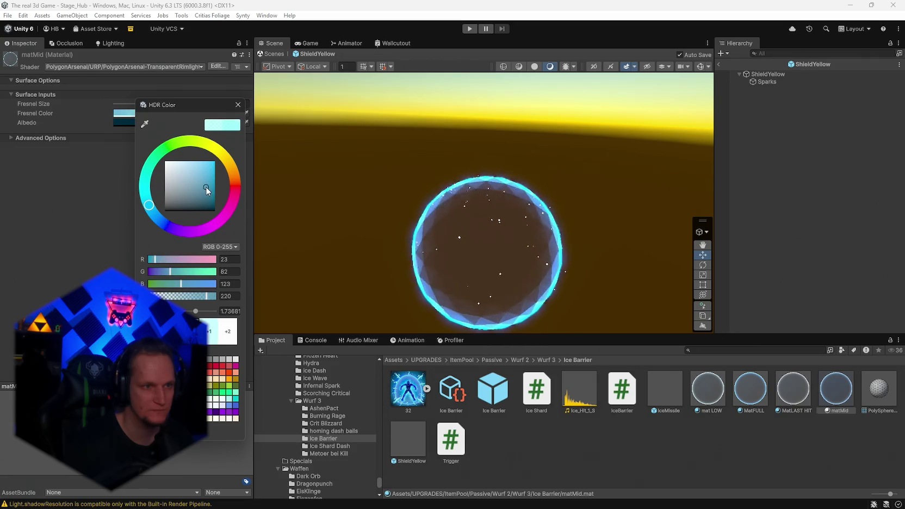
left_click(238, 104)
Step: Assign matMid as the ShieldYellow particle system's material
left_click(772, 75)
scroll(196, 264, "down", 5)
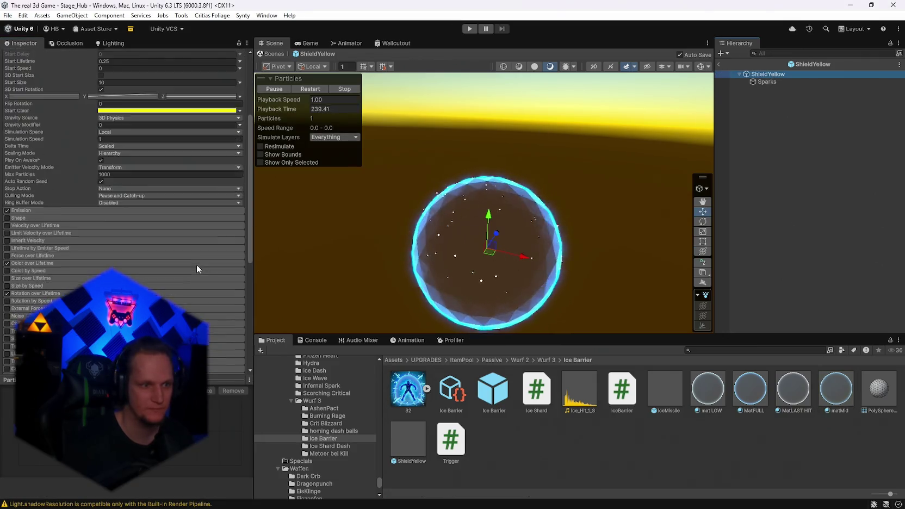
scroll(196, 264, "down", 8)
left_click_drag(114, 197, 114, 195)
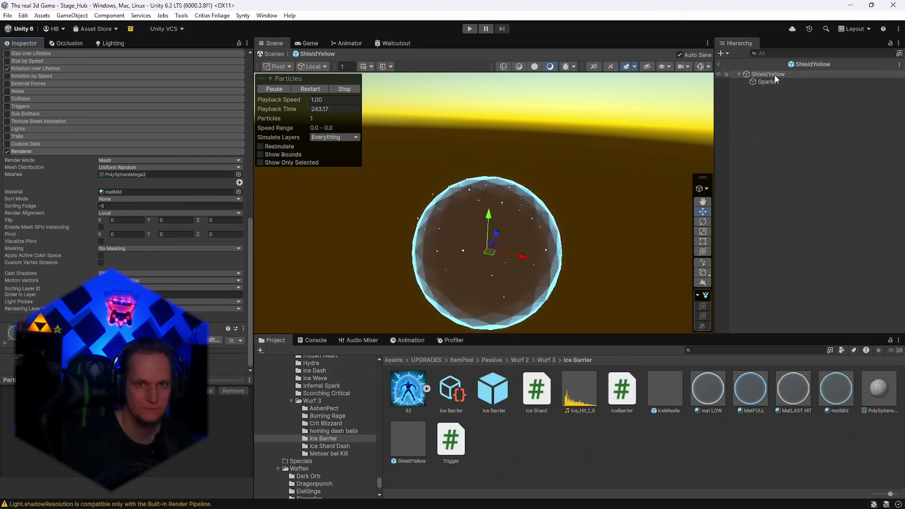
left_click(109, 193)
Step: Raise matMid's fresnel glow intensity to 3.4 with full 255 alpha
left_click(836, 389)
left_click(183, 113)
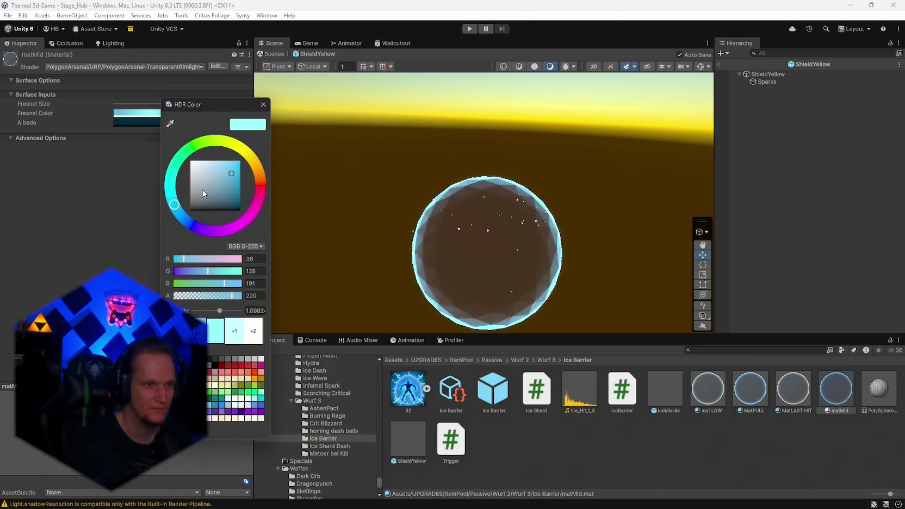
left_click_drag(219, 313, 224, 315)
type("3.4")
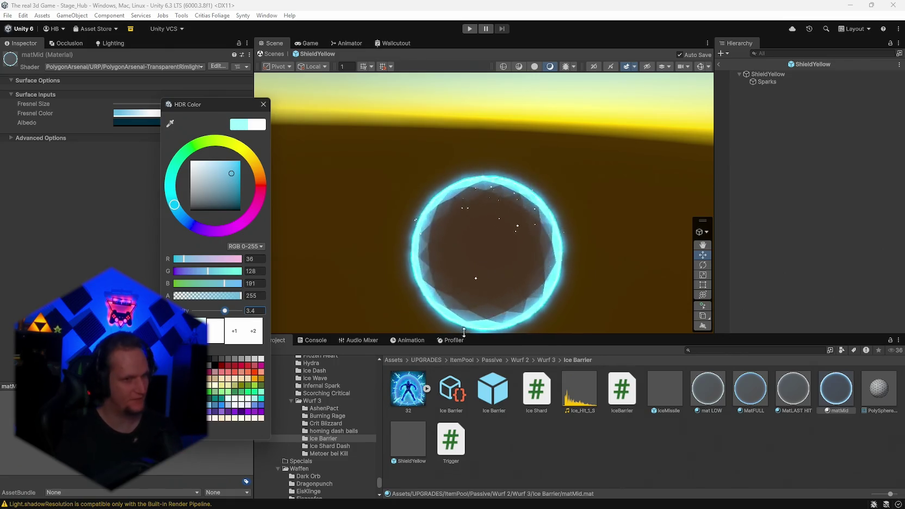
left_click(793, 389)
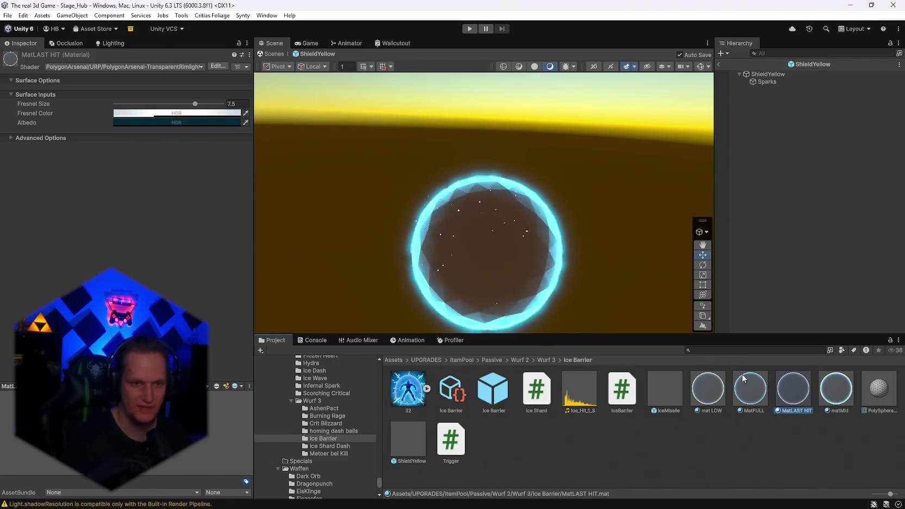
Step: Tweak MatFULL's fresnel colour slightly and set its intensity to 4
left_click(751, 389)
left_click(153, 114)
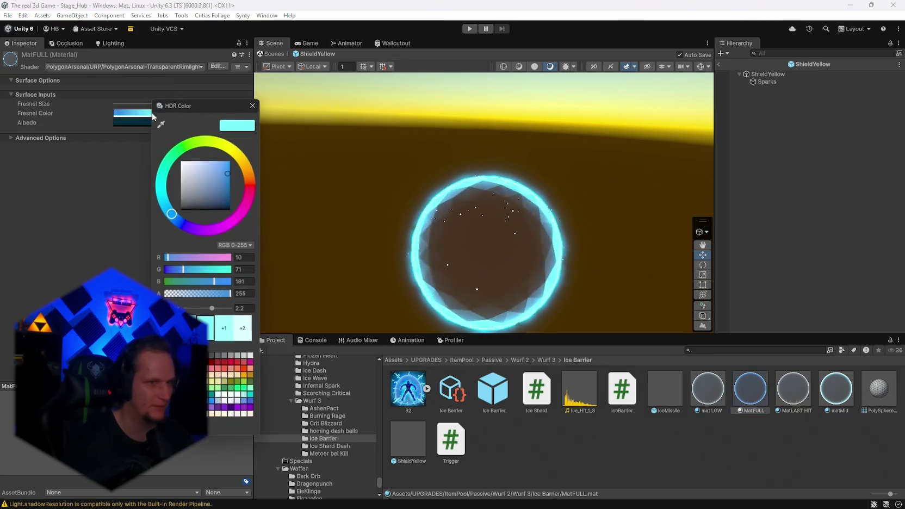
left_click_drag(227, 172, 228, 162)
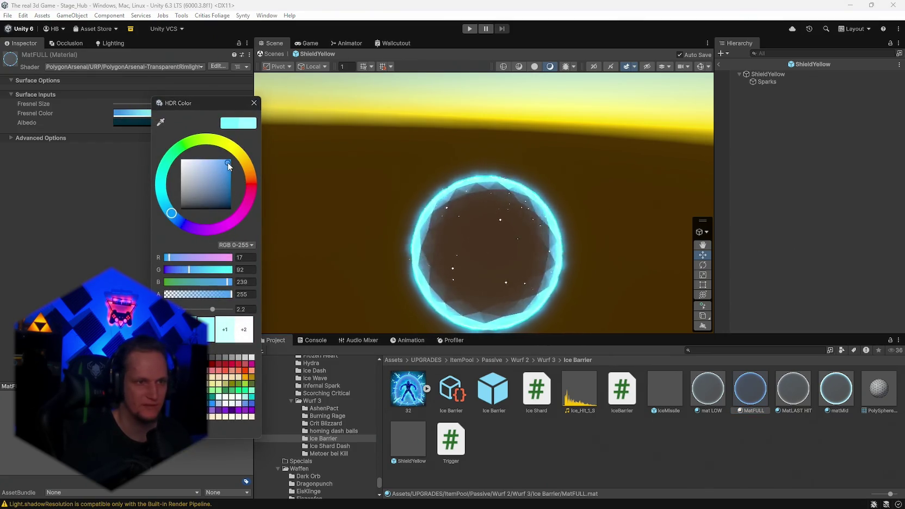
left_click(254, 103)
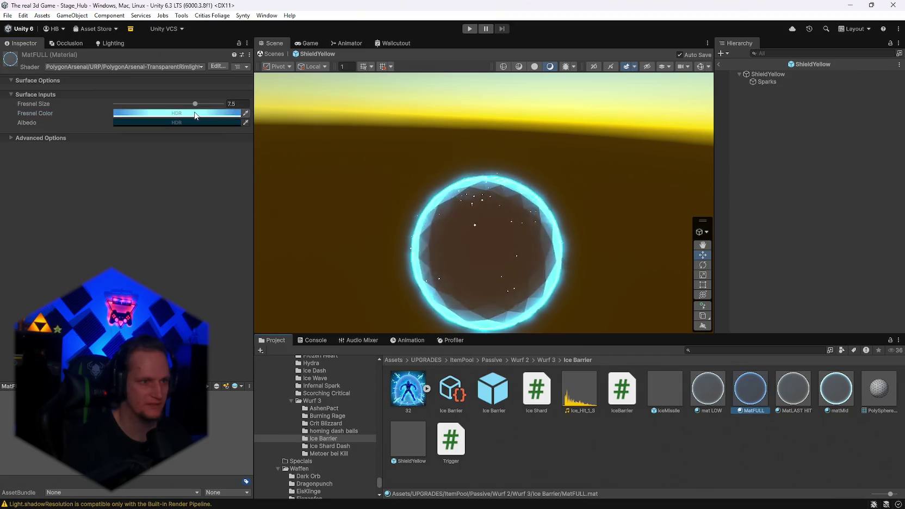
left_click(153, 113)
left_click(287, 311)
type("4.7")
key("Return")
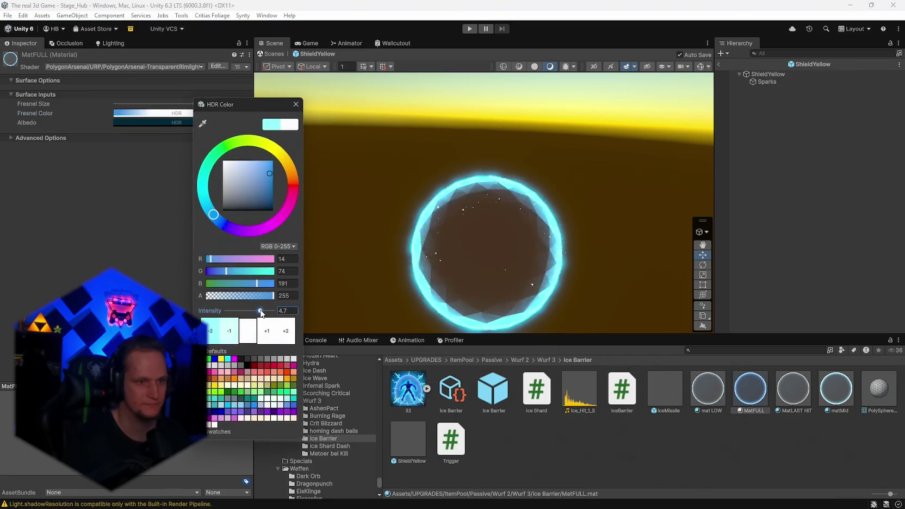
type("4")
Step: Set matMid's fresnel intensity to 3, and mat LOW's to 1 with stronger cyan
left_click(846, 404)
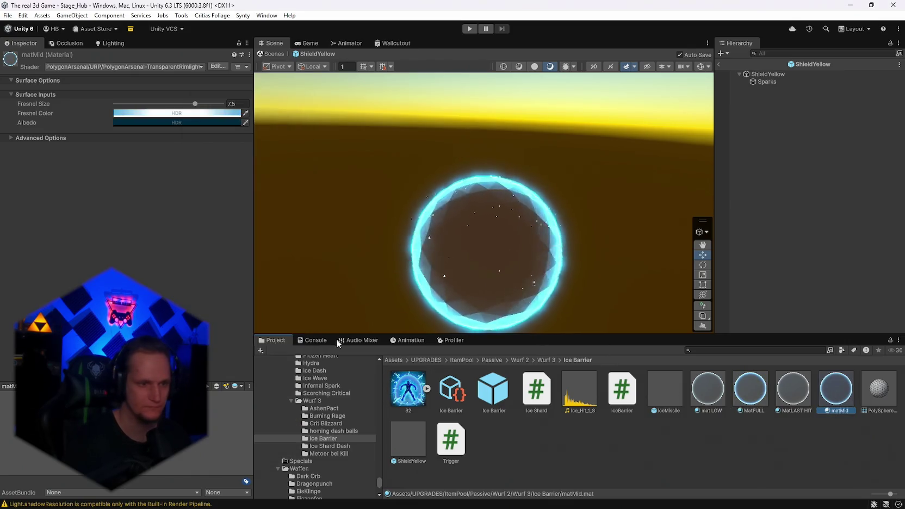
left_click(161, 114)
left_click(253, 313)
type("3")
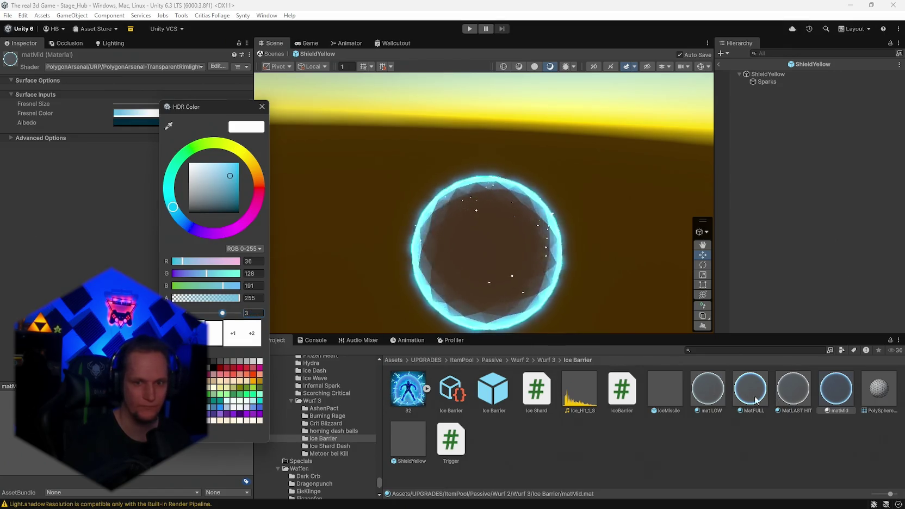
left_click(717, 395)
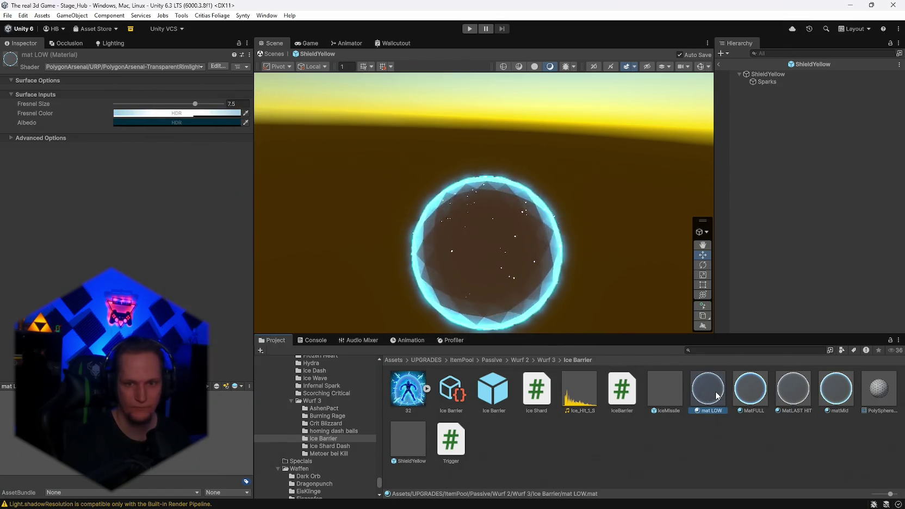
left_click(180, 114)
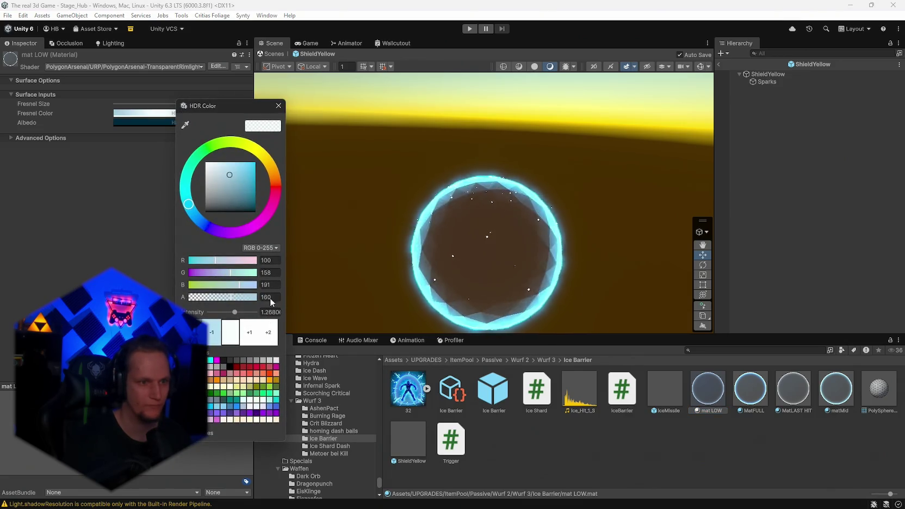
left_click(252, 173)
left_click(271, 312)
type("1")
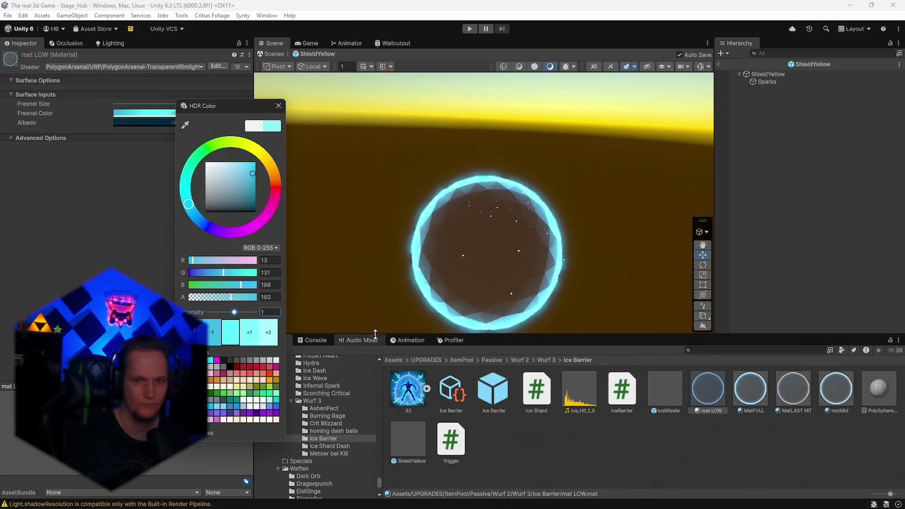
Step: Make MatLAST HIT's fresnel pure white at intensity 0, then return to the hub scene
left_click(793, 389)
left_click(158, 113)
left_click_drag(213, 193, 189, 163)
type("0")
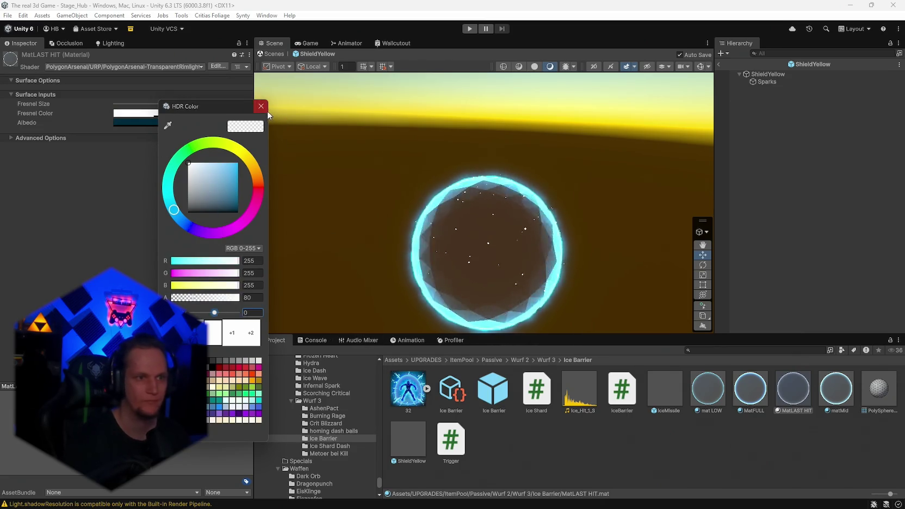
left_click(261, 106)
left_click(718, 65)
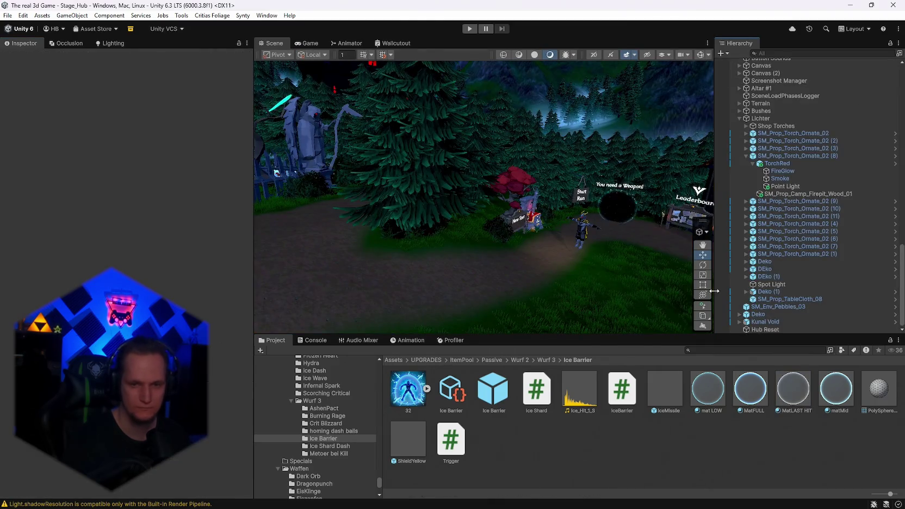
Step: Use Edit Script on the Ice Barrier prefab's IceBarrier component to open it in Visual Studio
left_click(475, 394)
left_click(241, 182)
left_click(263, 299)
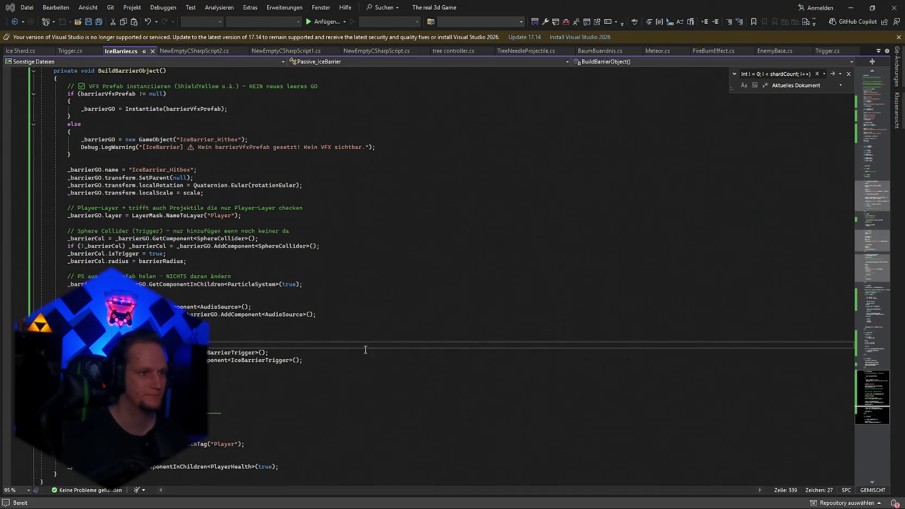
Step: Replace the RecalcMaxHits method with new level-scaled code and save IceBarrier.cs
left_click(56, 390)
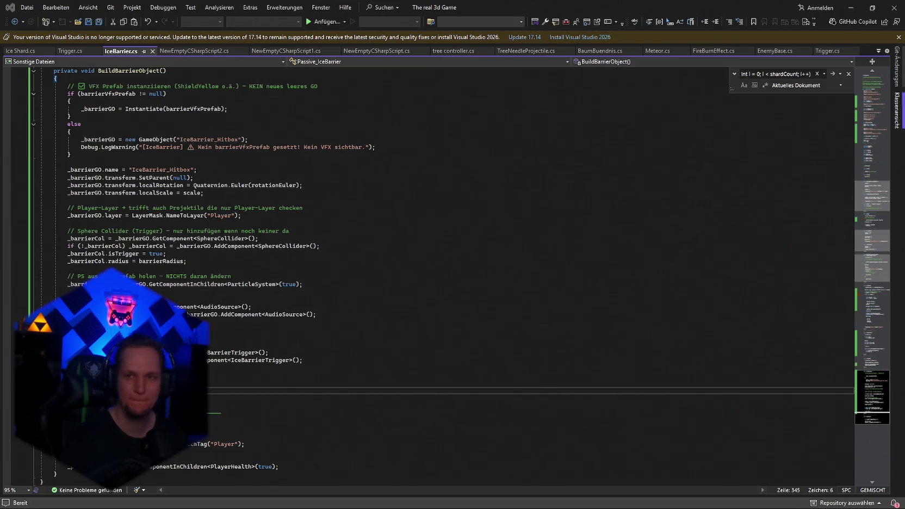
left_click(418, 312)
key("ctrl+f")
type("private void RecalcMaxHits()")
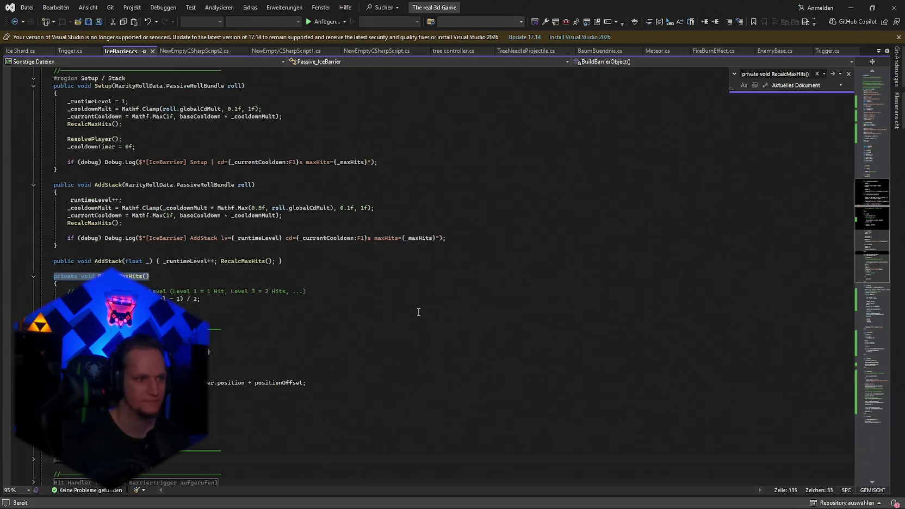
key("alt+Tab")
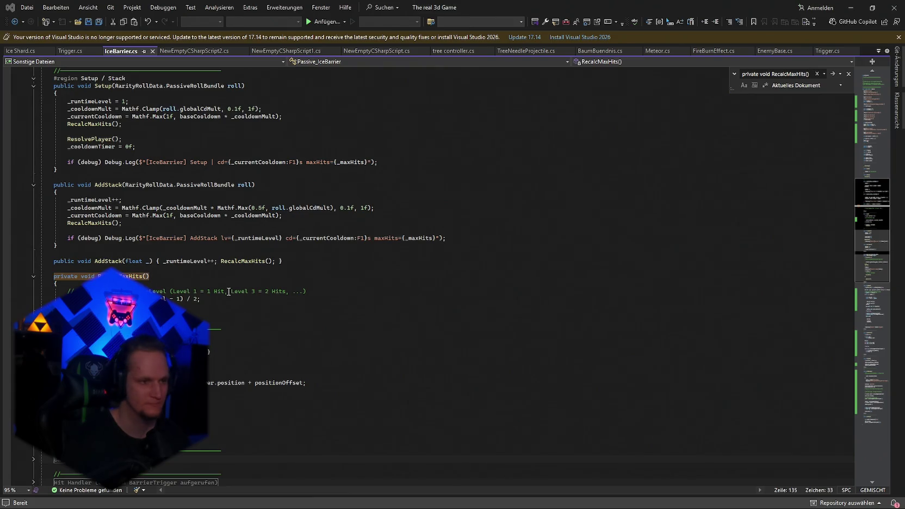
left_click_drag(203, 299, 55, 277)
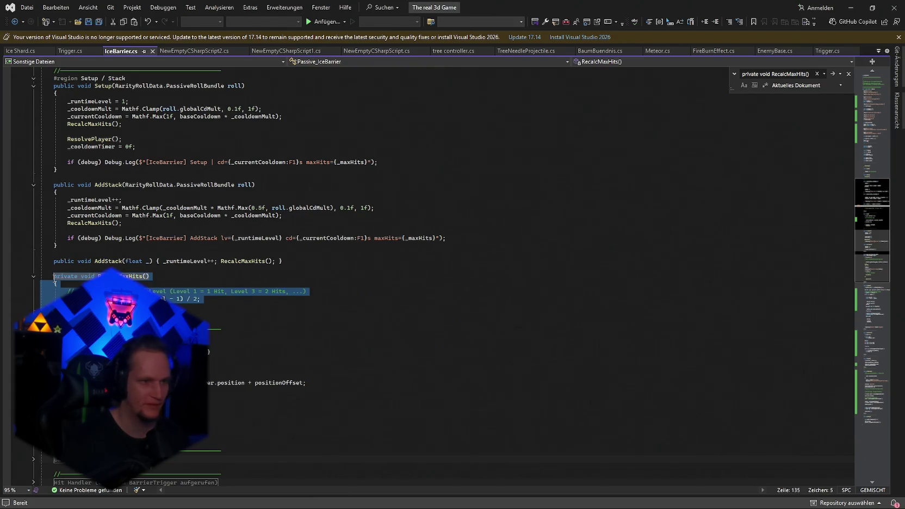
key("ctrl+v")
key("ctrl+s")
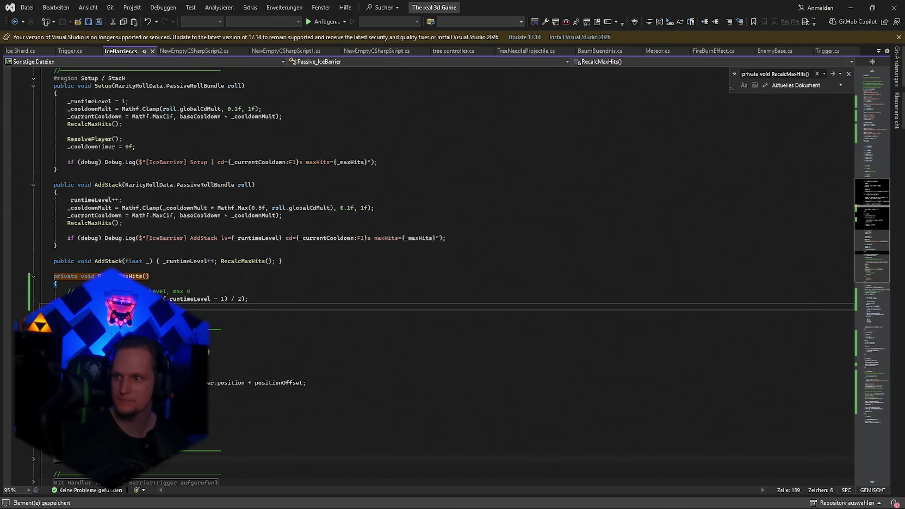
Step: Replace UpdateBarrierColor with new code and save, then undo that replacement
key("ctrl+f")
type("private void UpdateBarrierColor()")
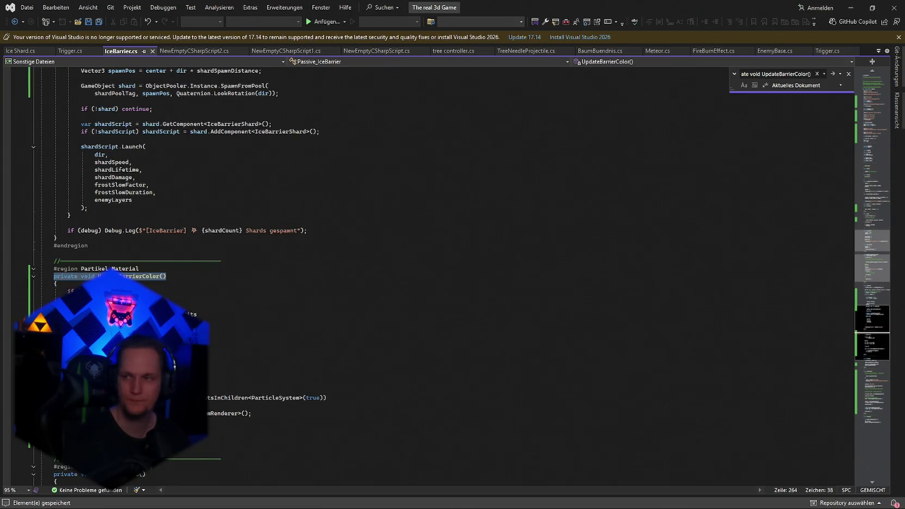
key("alt+Tab")
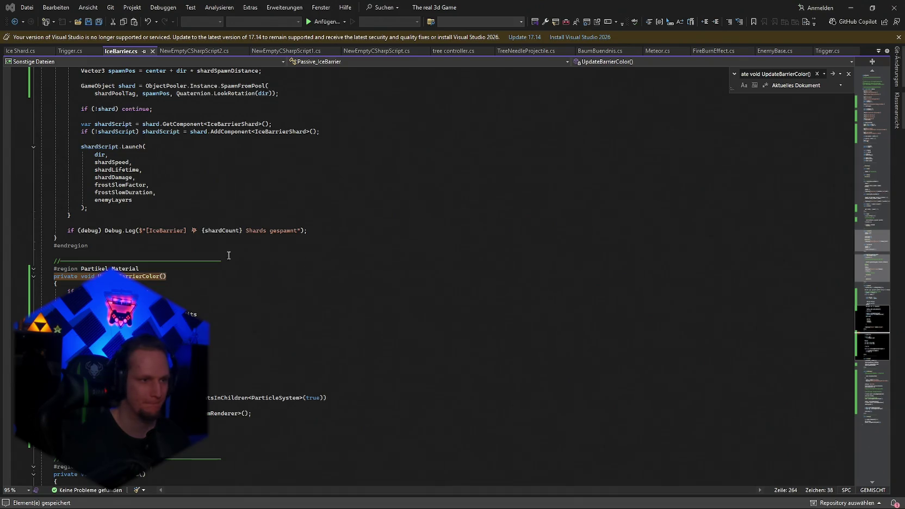
left_click(54, 277)
left_click_drag(54, 277, 284, 416)
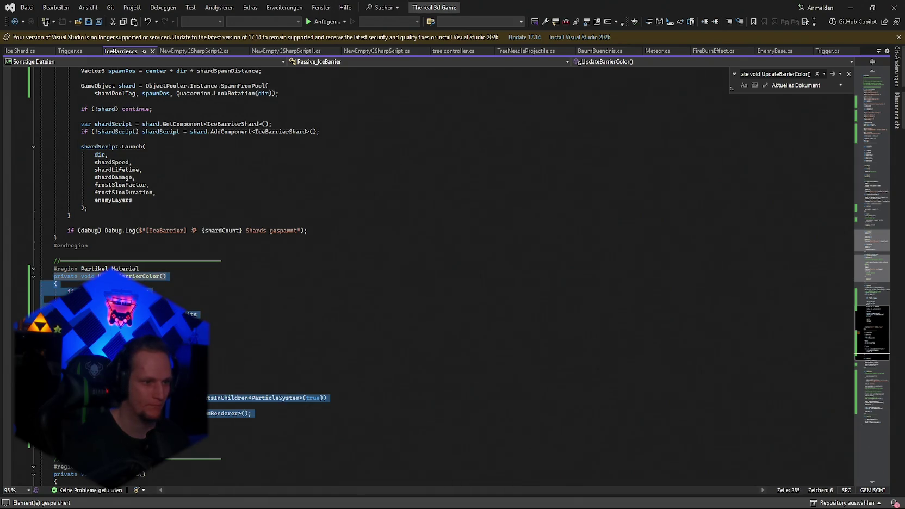
key("ctrl+v")
key("ctrl+s")
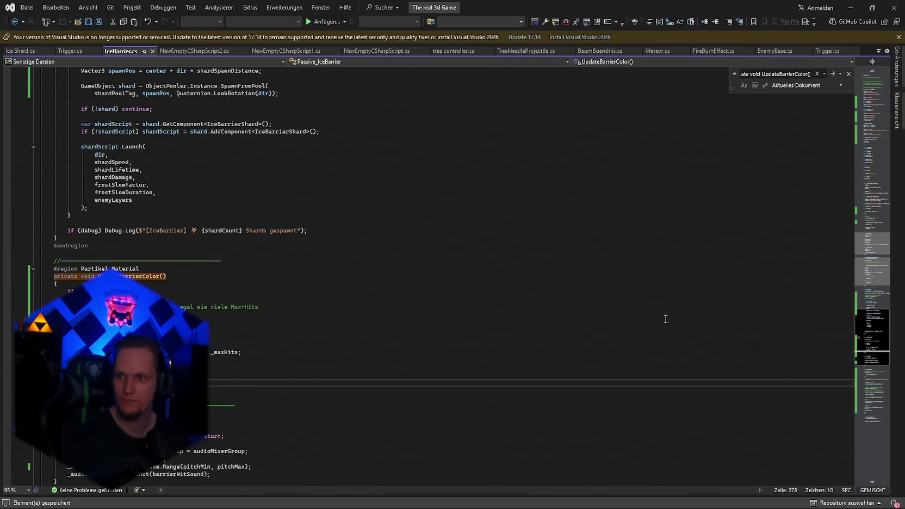
key("ctrl+z")
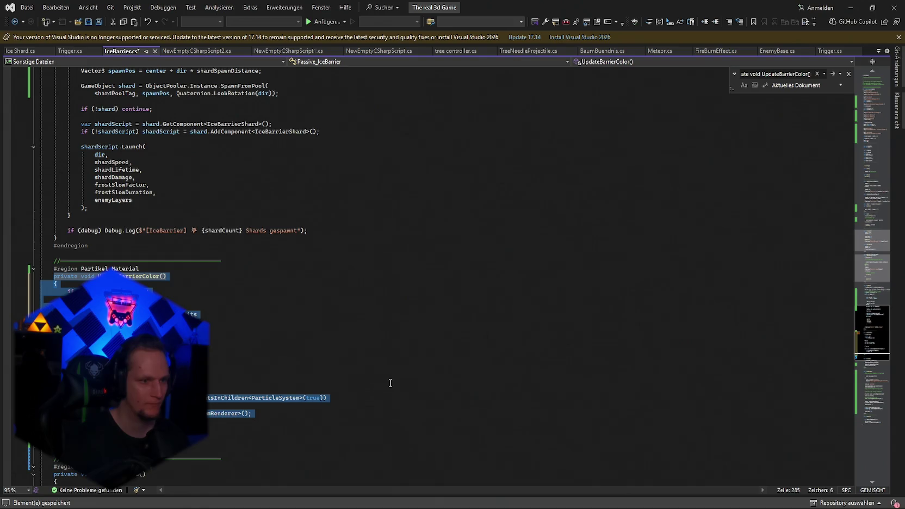
left_click(434, 379)
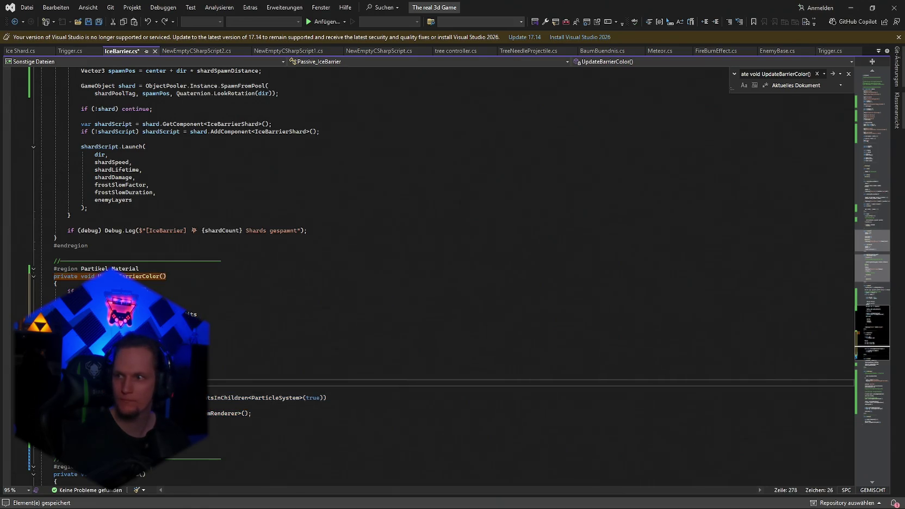
key("alt+Tab")
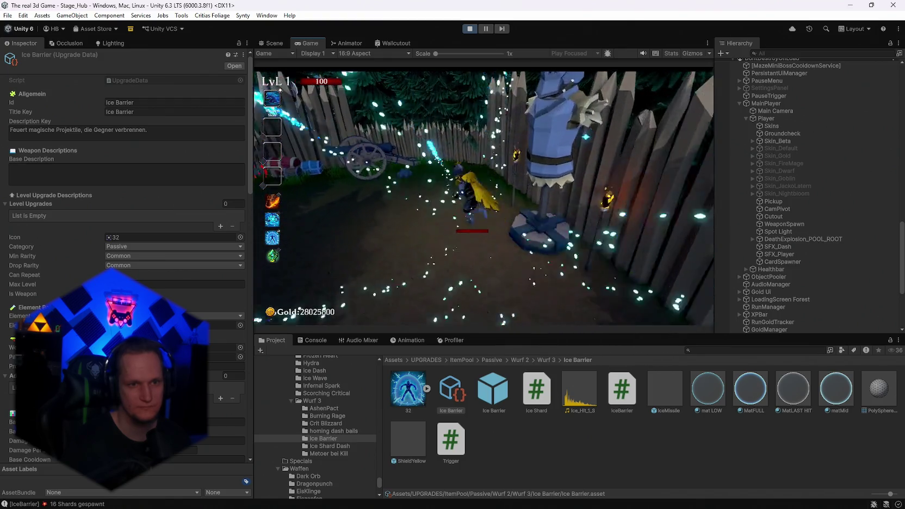
Step: Pick Ice Barrier and walk into the dummy until the shield shatters into shards
key("r")
key("r")
key("r")
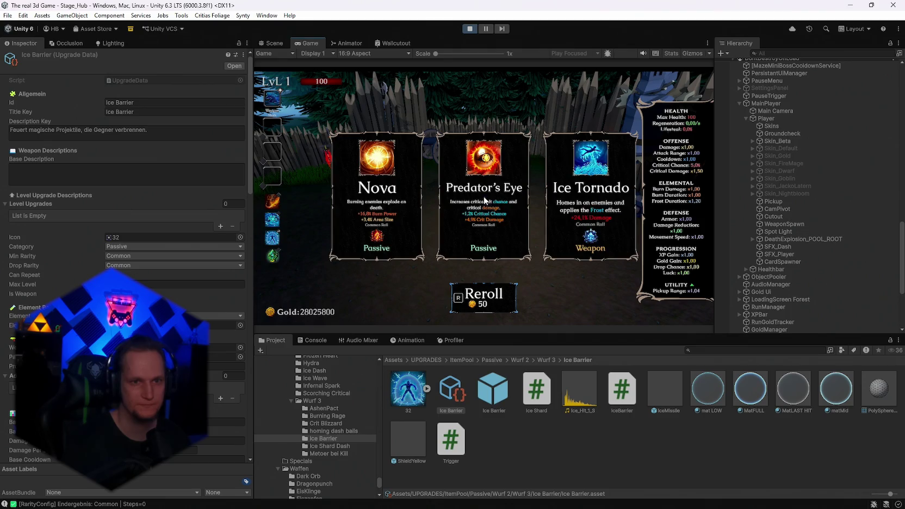
left_click(477, 213)
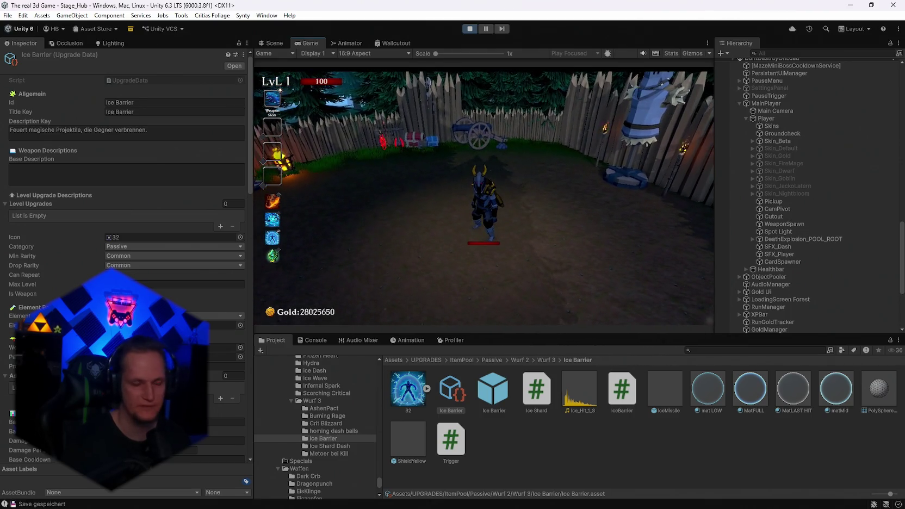
key("s")
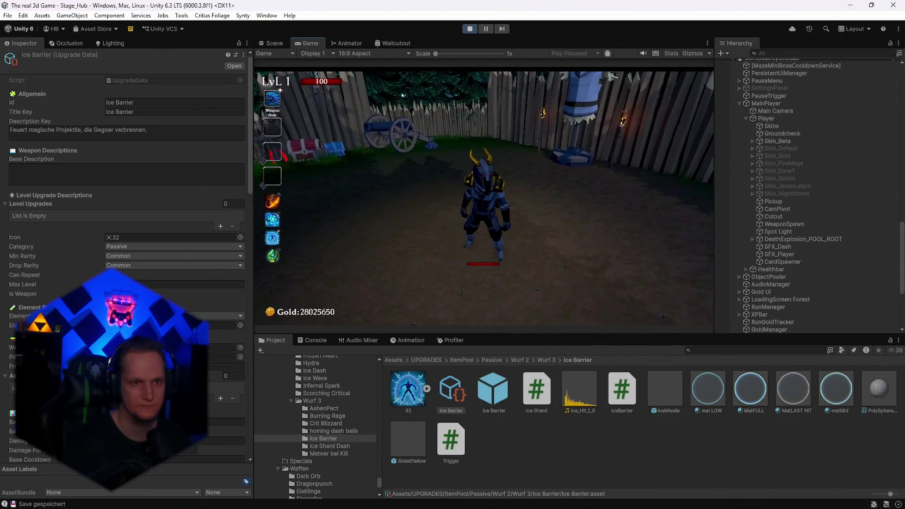
key("a")
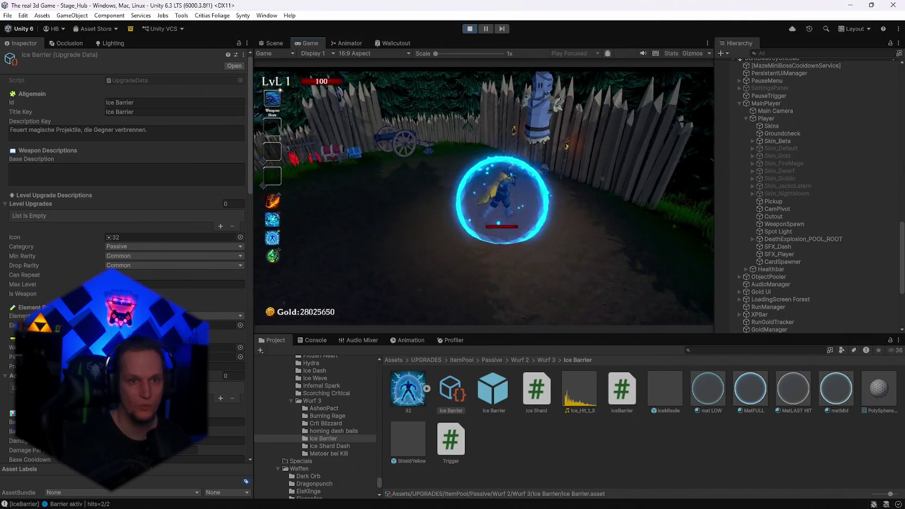
key("w")
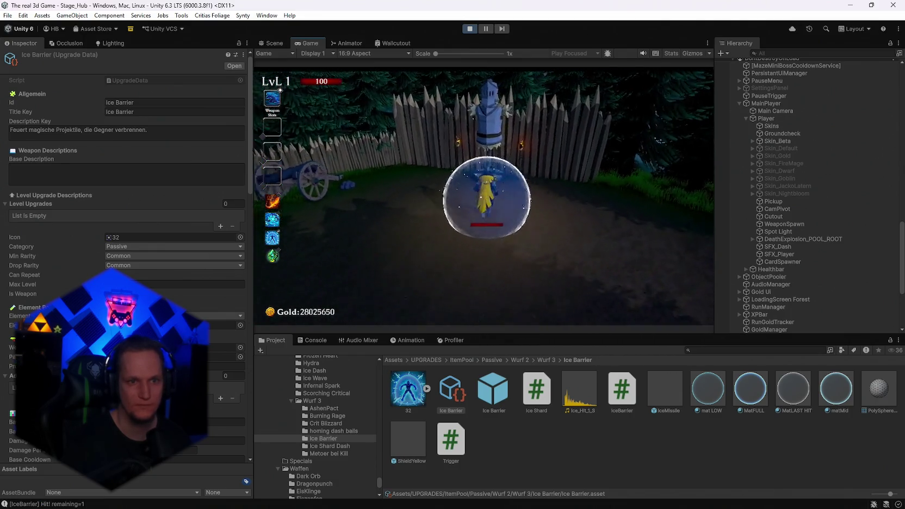
key("s")
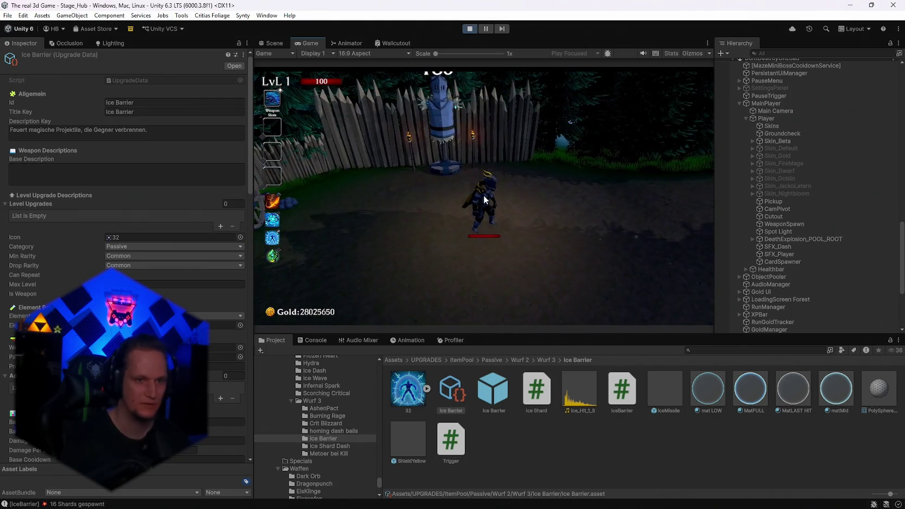
Step: Reroll the upgrade cards to take Silver Blade, then Ice Barrier
key("r")
key("r")
key("r")
key("r")
key("r")
key("r")
key("r")
key("r")
key("r")
key("r")
key("r")
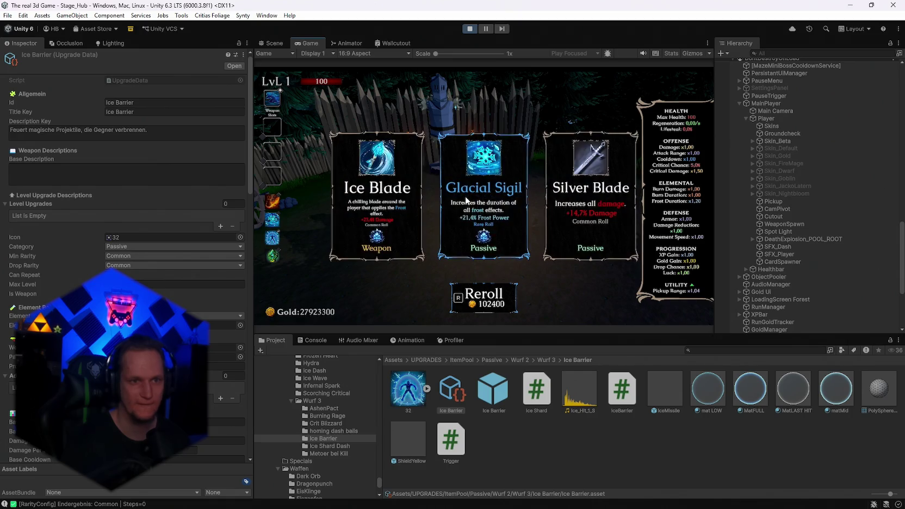
key("r")
key("r")
key("r")
key("r")
key("r")
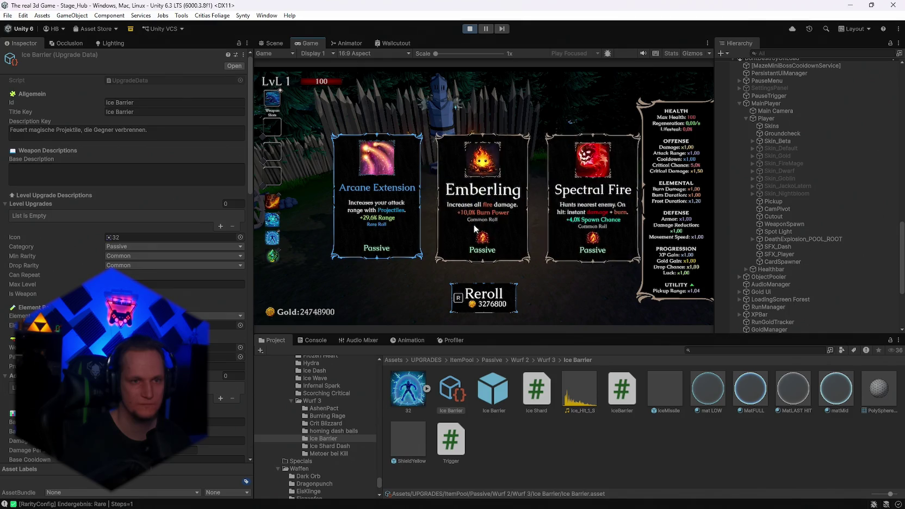
key("r")
key("r")
key("r")
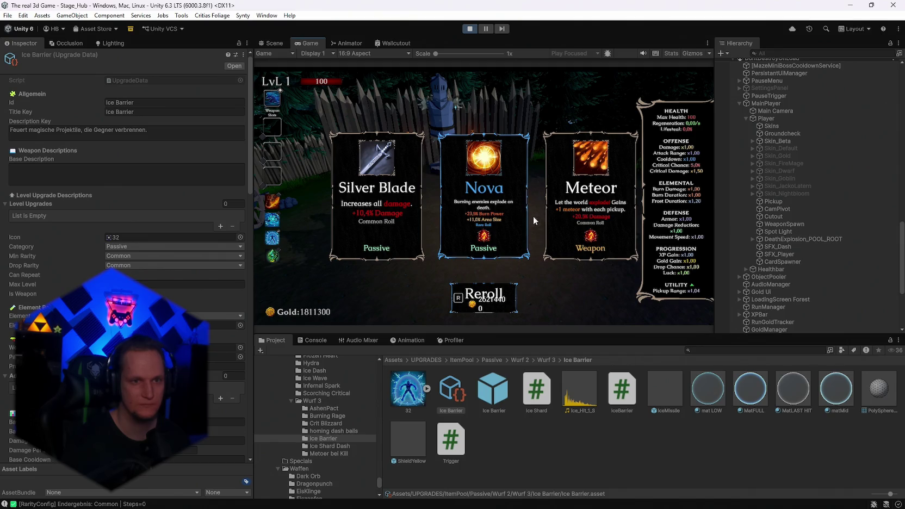
left_click(387, 220)
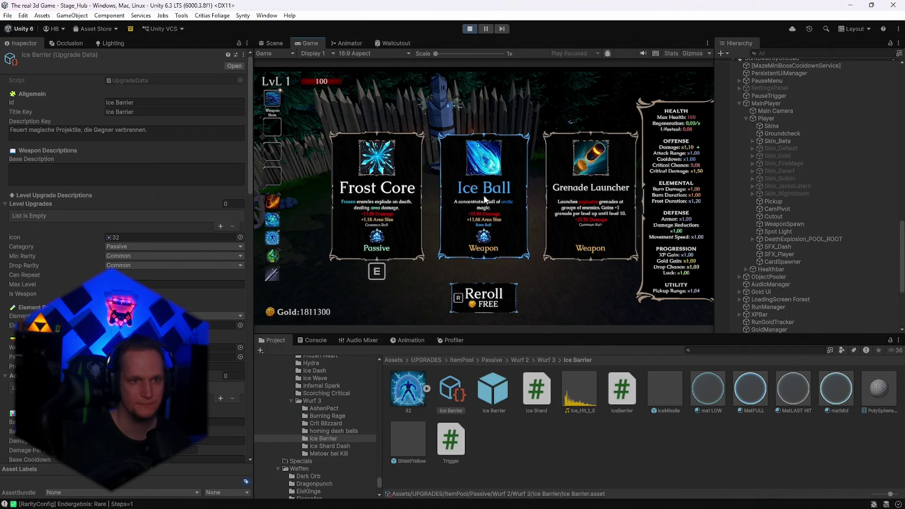
key("r")
key("r")
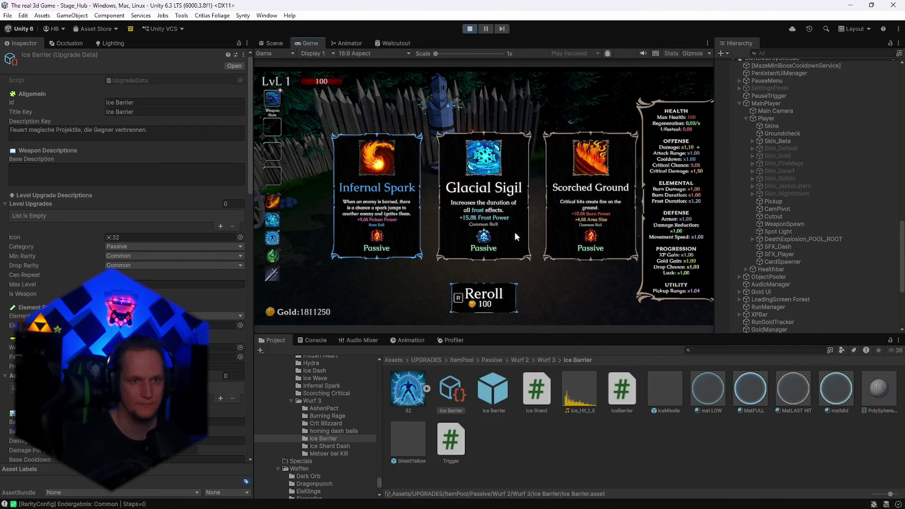
key("r")
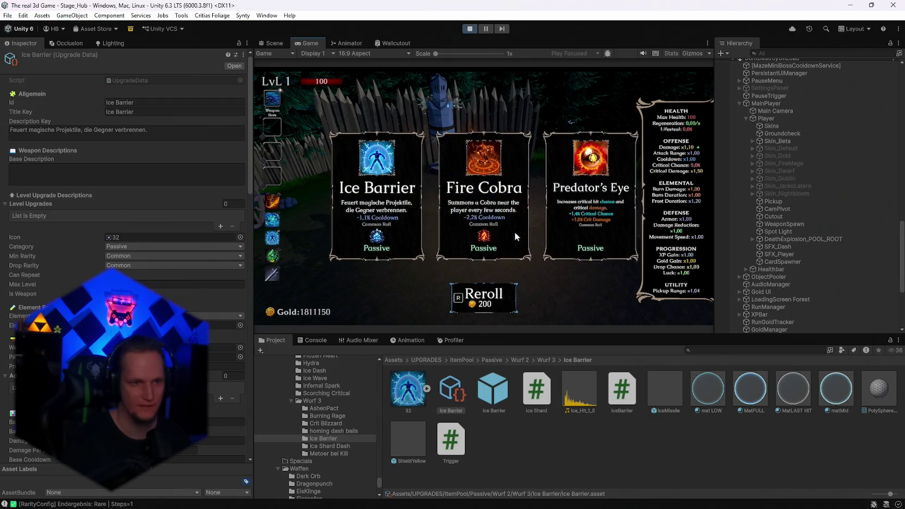
left_click(400, 202)
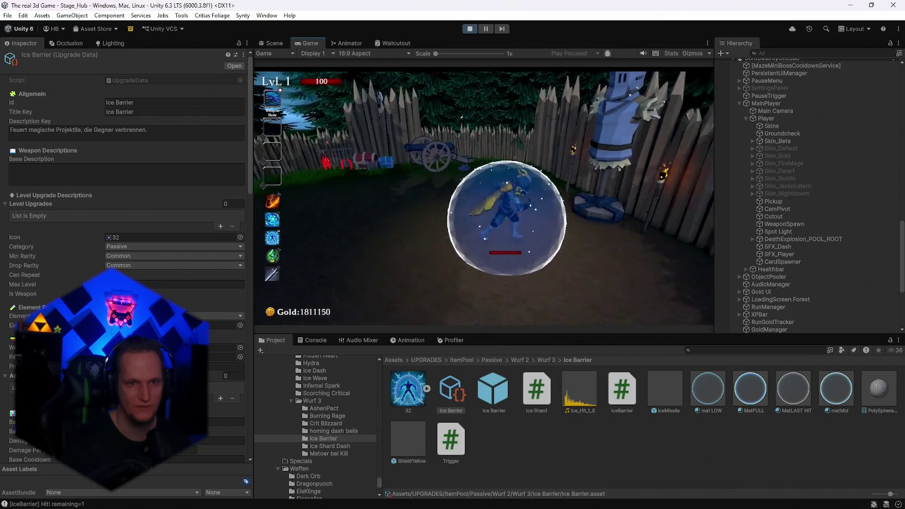
Step: Reroll the level-up cards to take Spectral Ice, then reroll again and take Ice Barrier
key("r")
key("r")
key("r")
key("r")
key("r")
key("r")
key("r")
key("r")
key("r")
key("r")
key("r")
key("r")
key("r")
key("r")
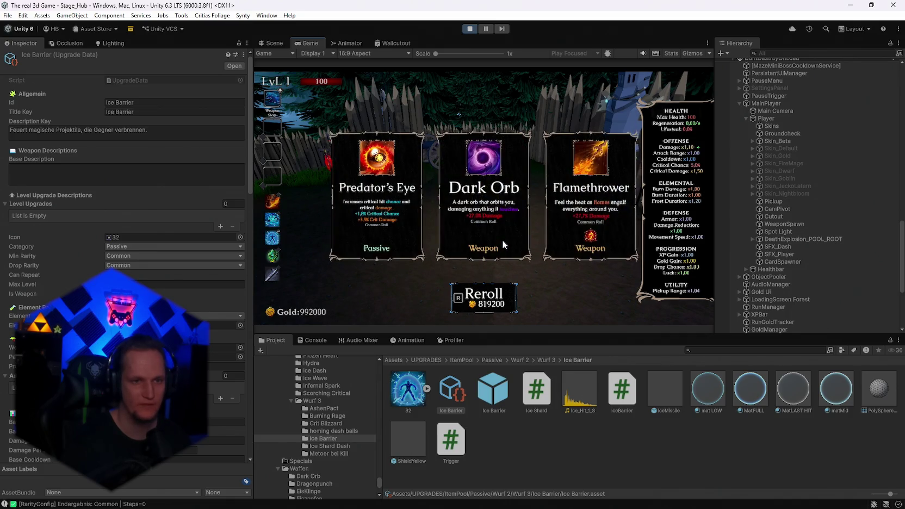
key("r")
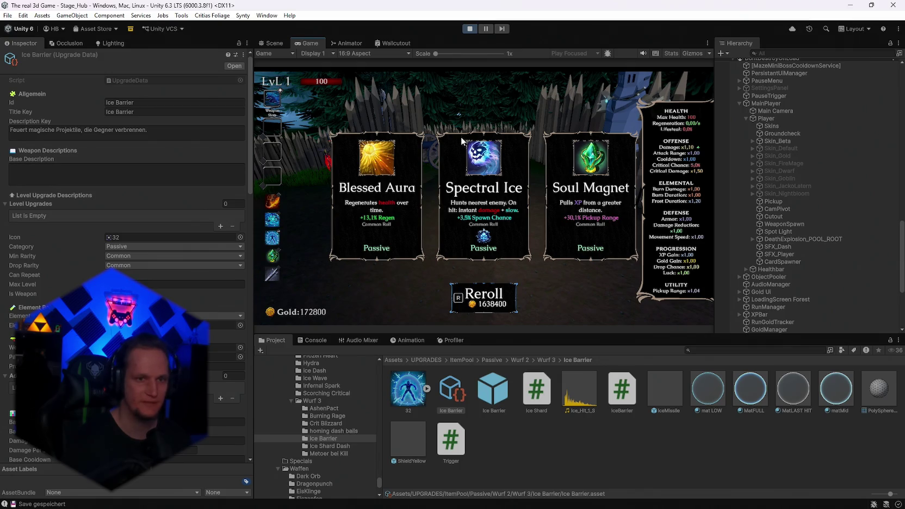
left_click(495, 207)
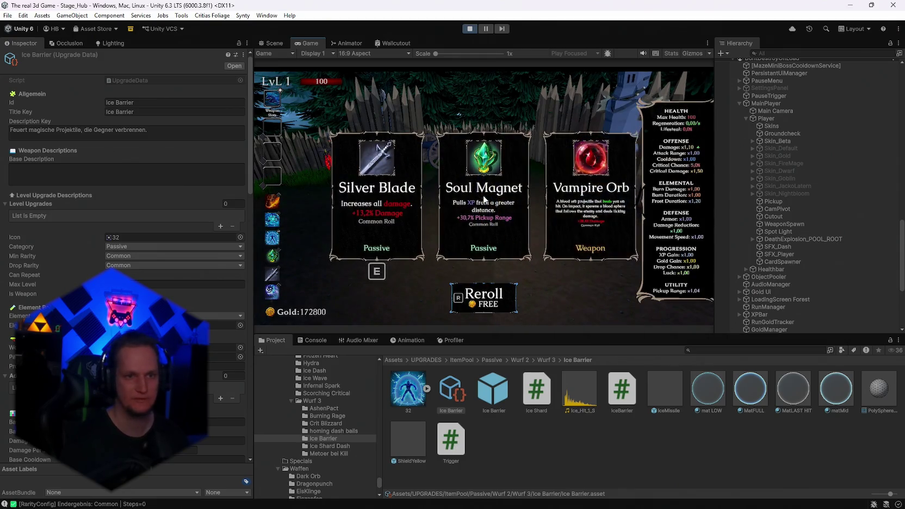
key("r")
key("r")
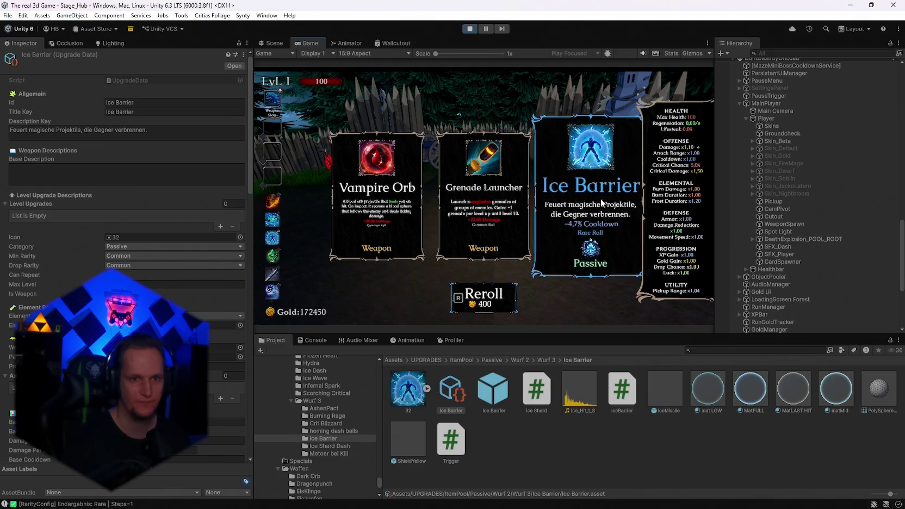
left_click(596, 201)
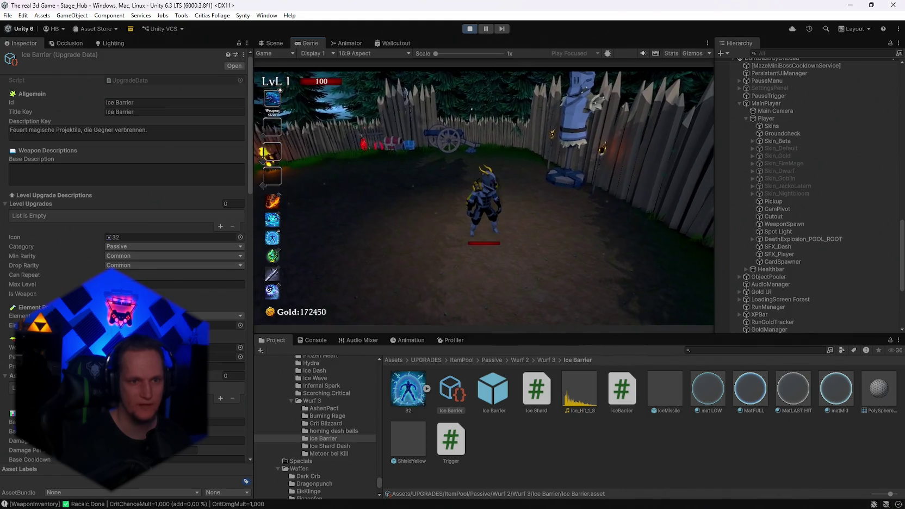
Step: Walk into the training dummy until the barrier absorbs three hits and bursts, then pause
key("w")
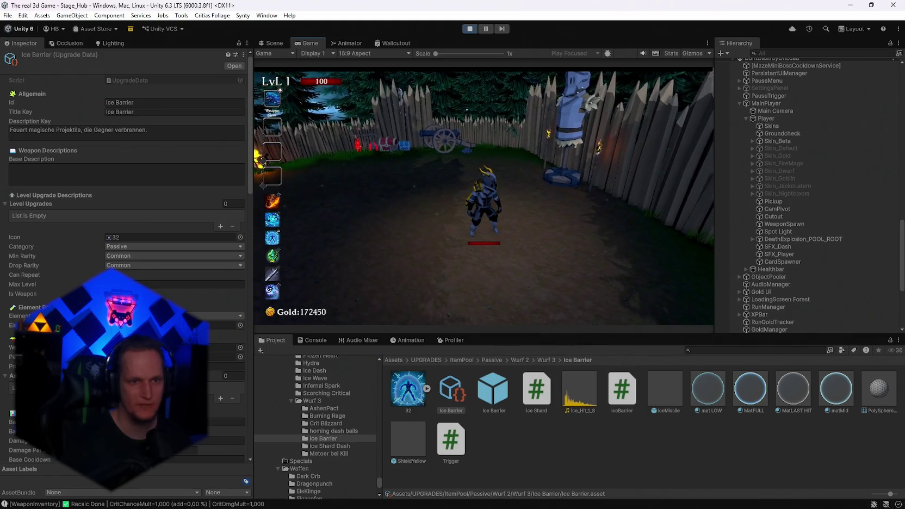
key("w")
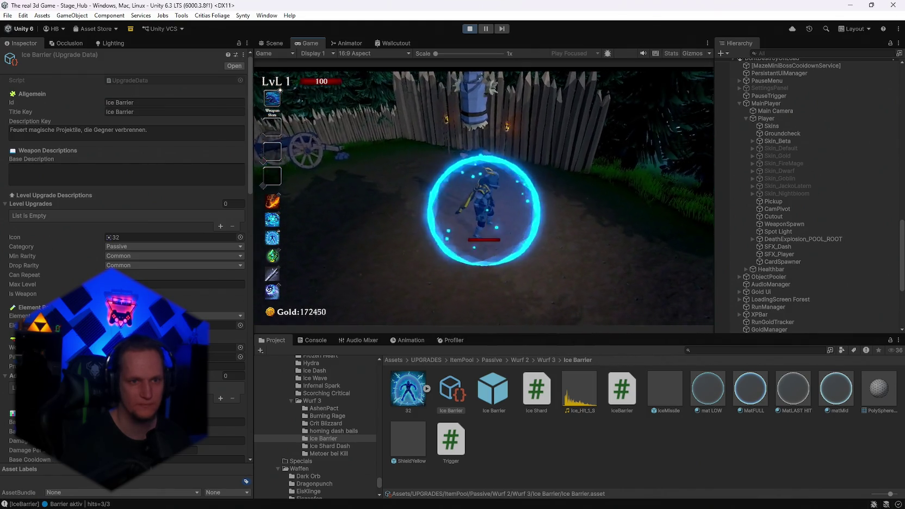
key("w")
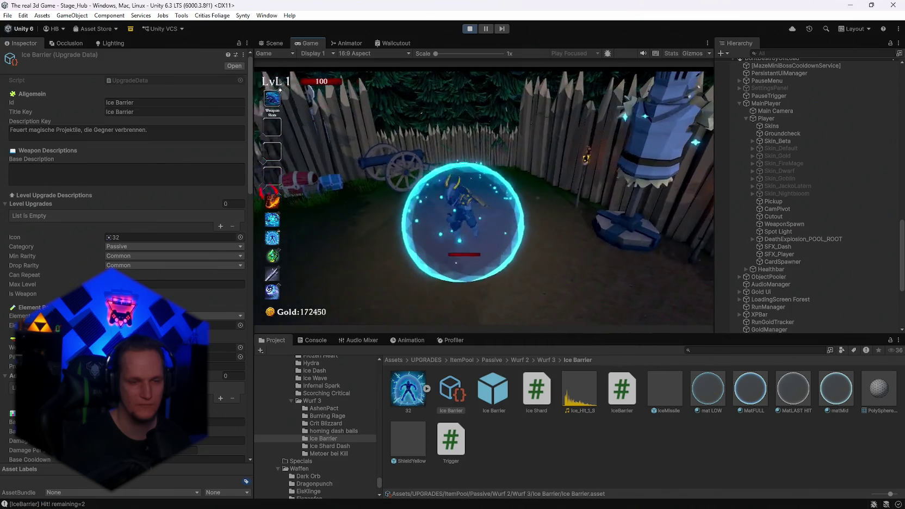
key("w")
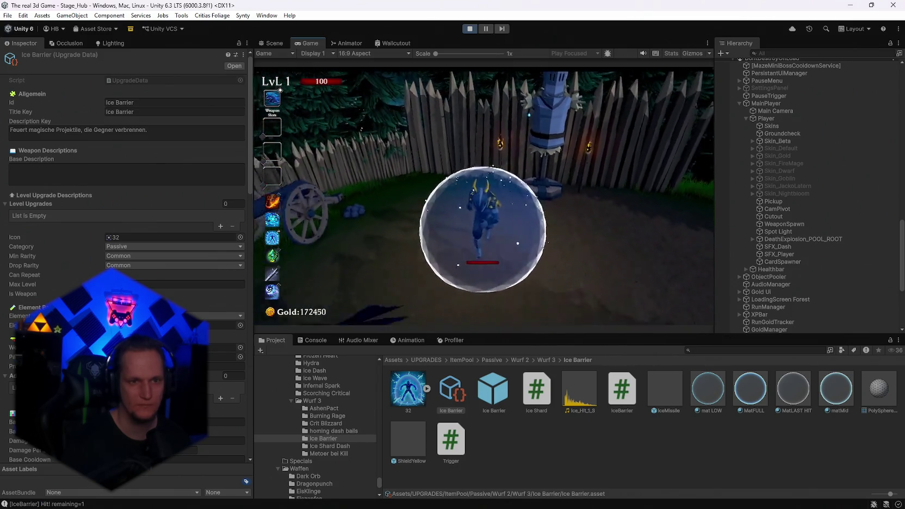
key("w")
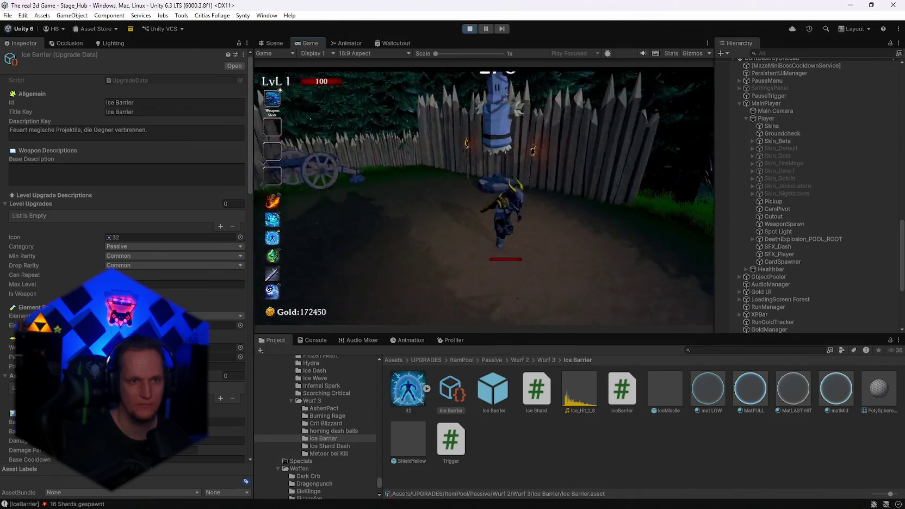
key("w")
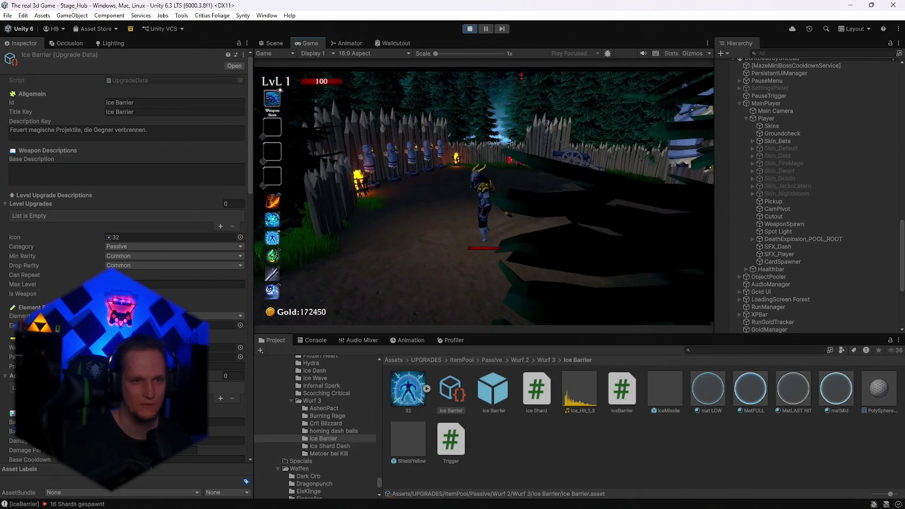
key("Escape")
Step: Give the live Ice Barrier(Clone) Shard Count 50 and Shard Spawn Distance 3, then resume play
scroll(783, 287, "down", 7)
left_click(784, 292)
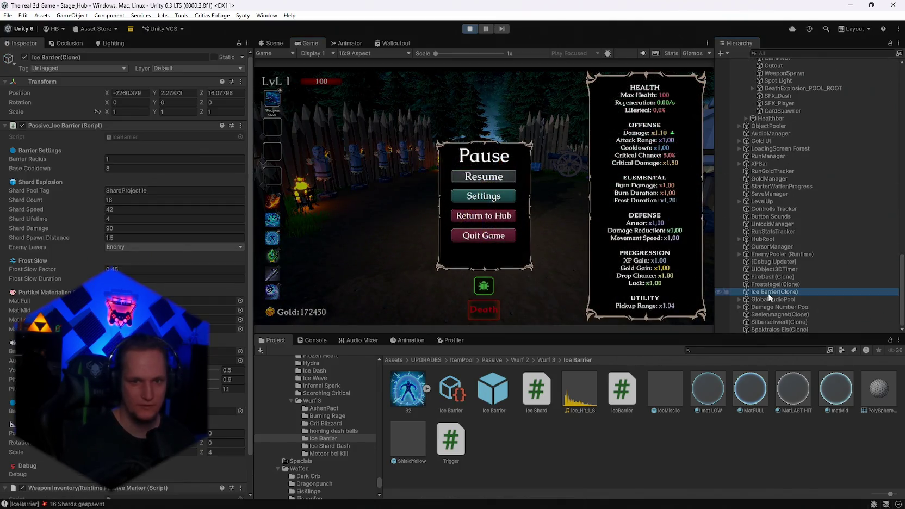
scroll(125, 244, "down", 2)
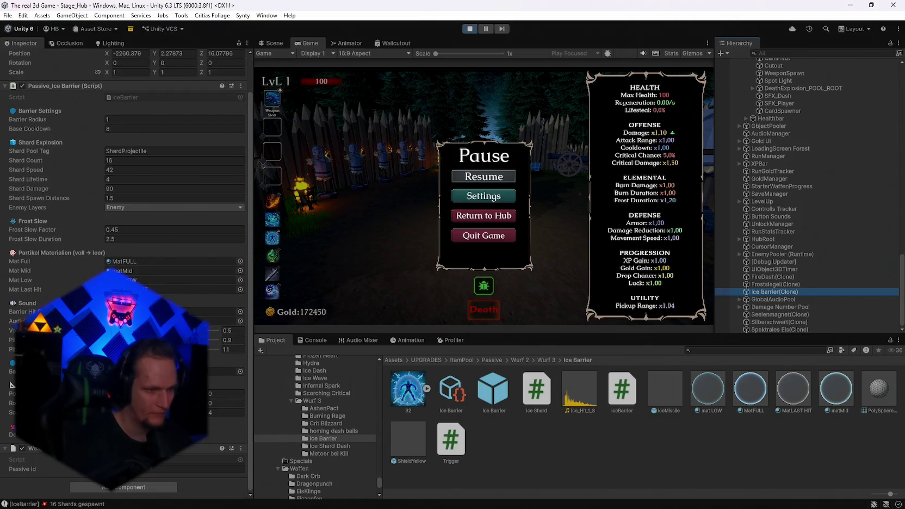
scroll(143, 260, "up", 2)
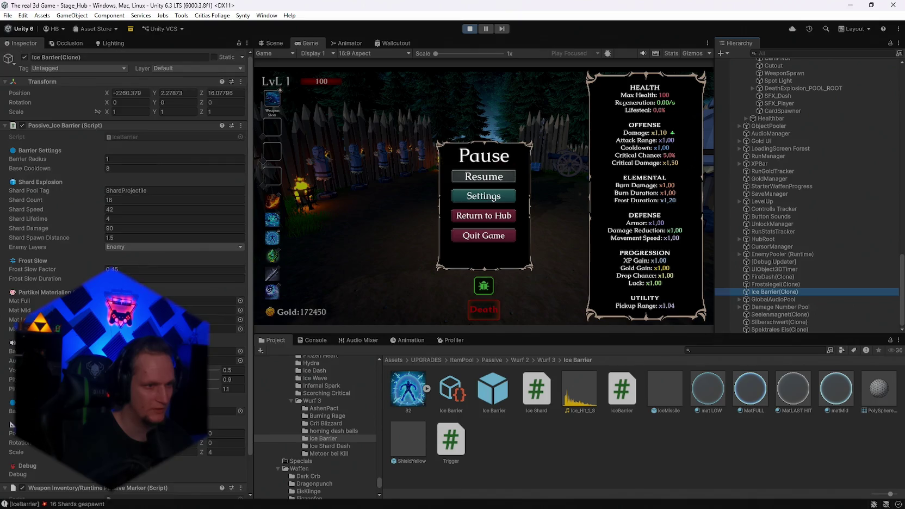
type("50")
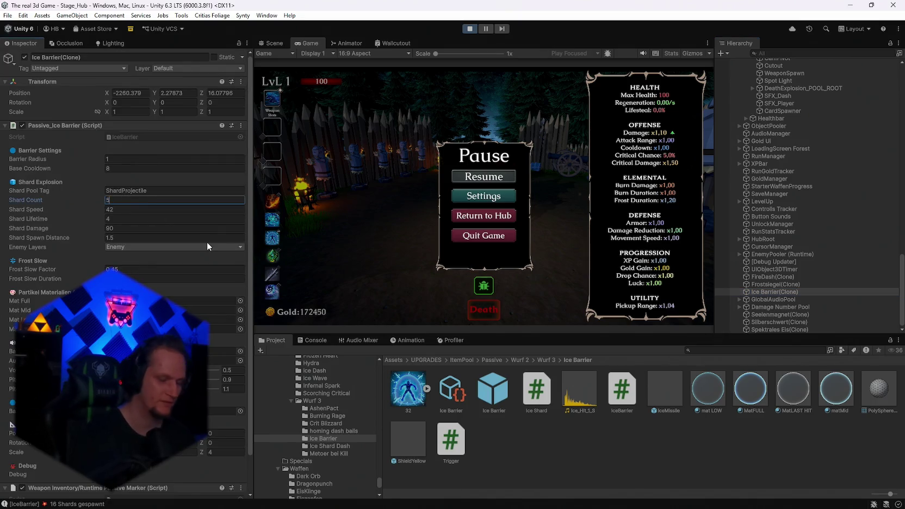
left_click(123, 239)
type("3")
left_click(470, 177)
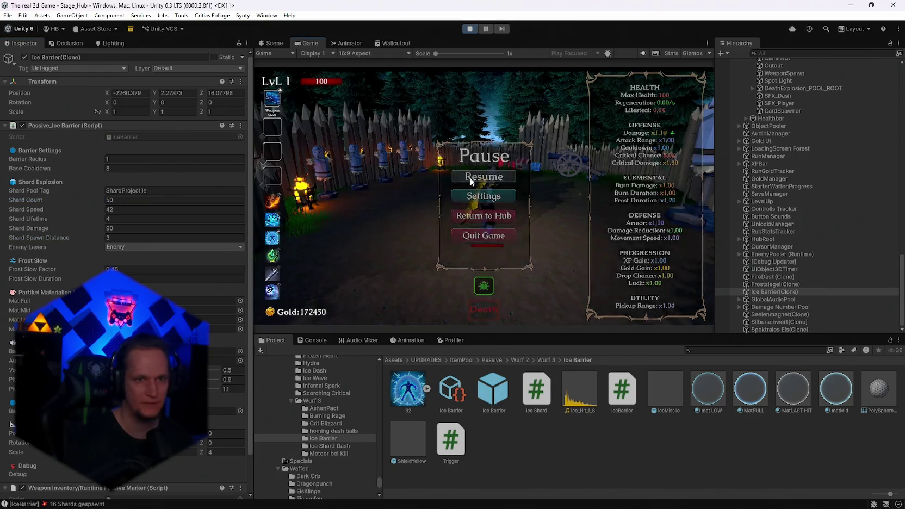
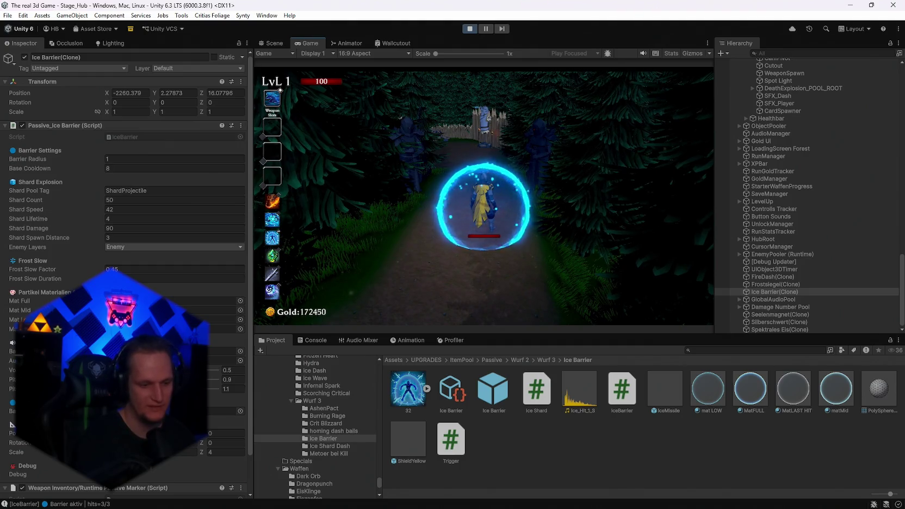
Step: Walk into the hub near the dummies, trigger the barrier burst, and take the Frozen Heart upgrade
key("w")
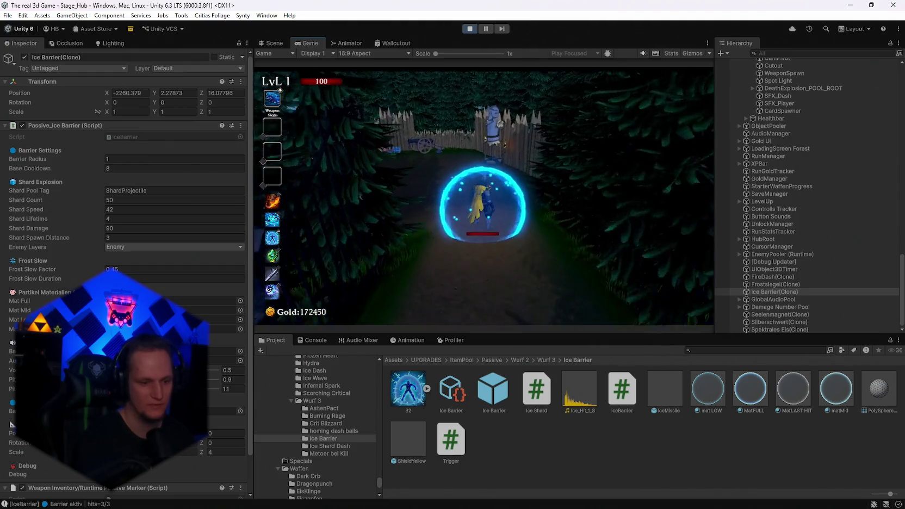
key("w")
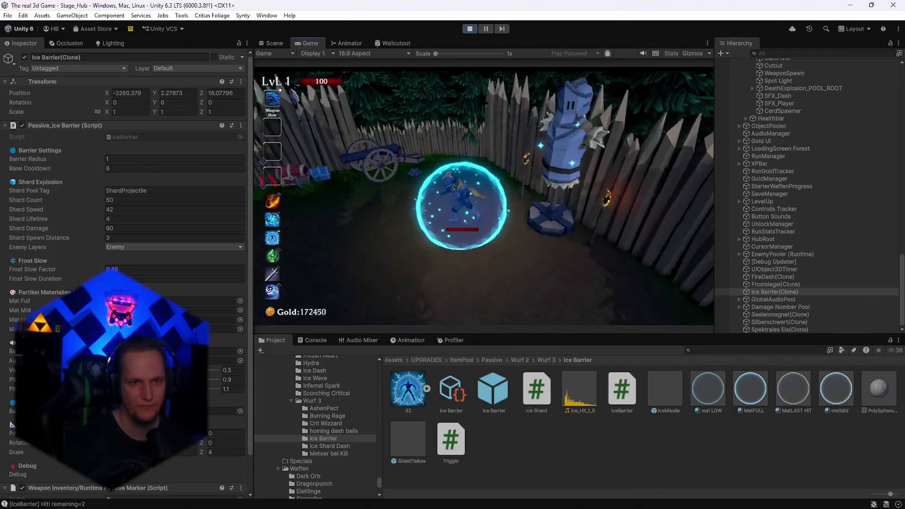
key("s")
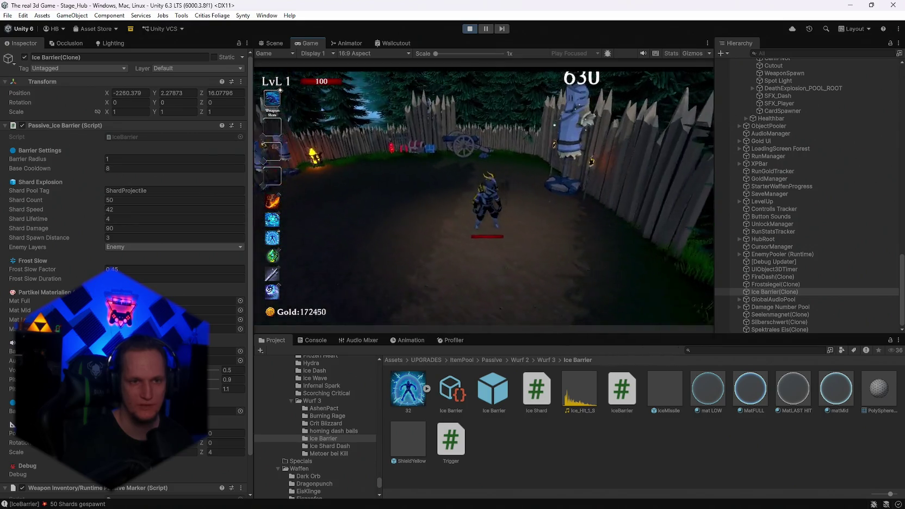
key("Escape")
key("Escape")
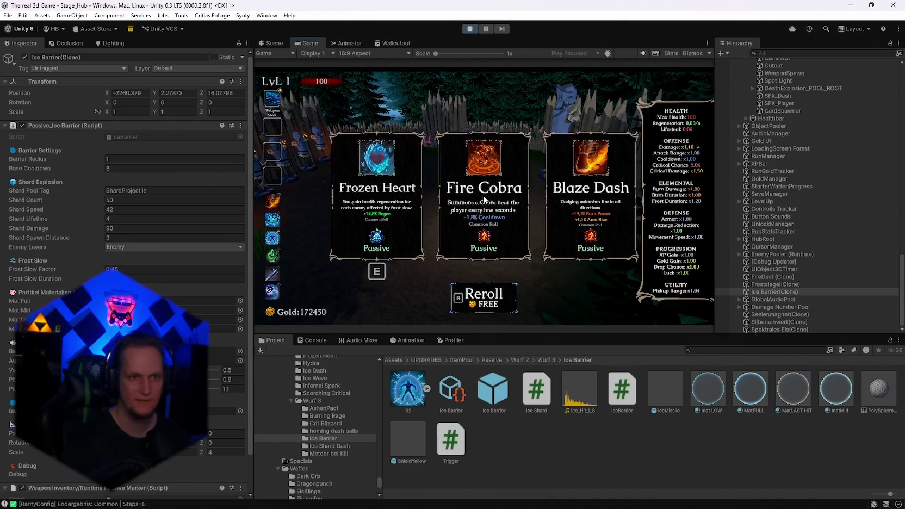
left_click(383, 220)
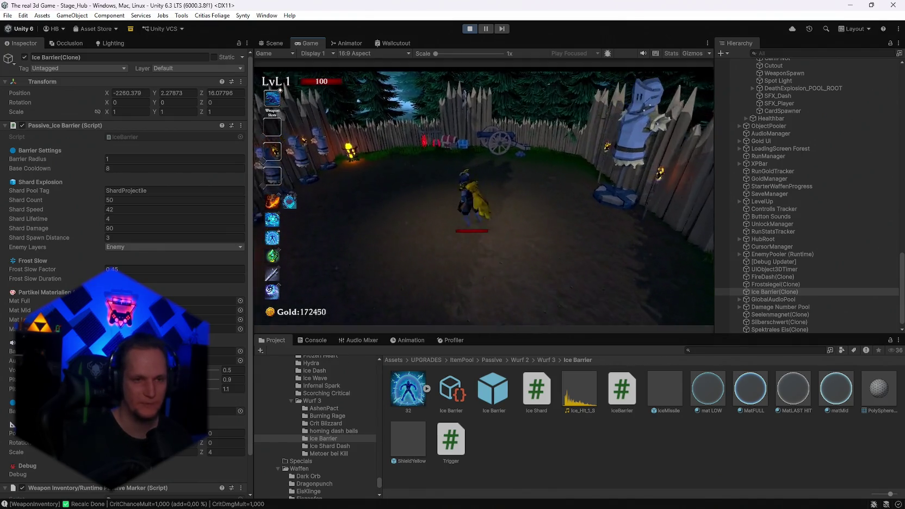
Step: Run repeatedly into the dummy wall to test the Ice Barrier shard damage
key("w")
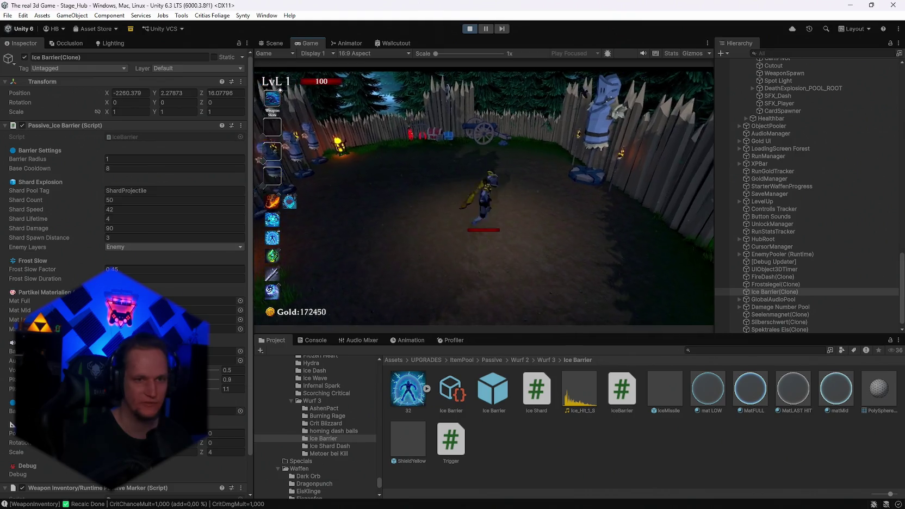
key("w")
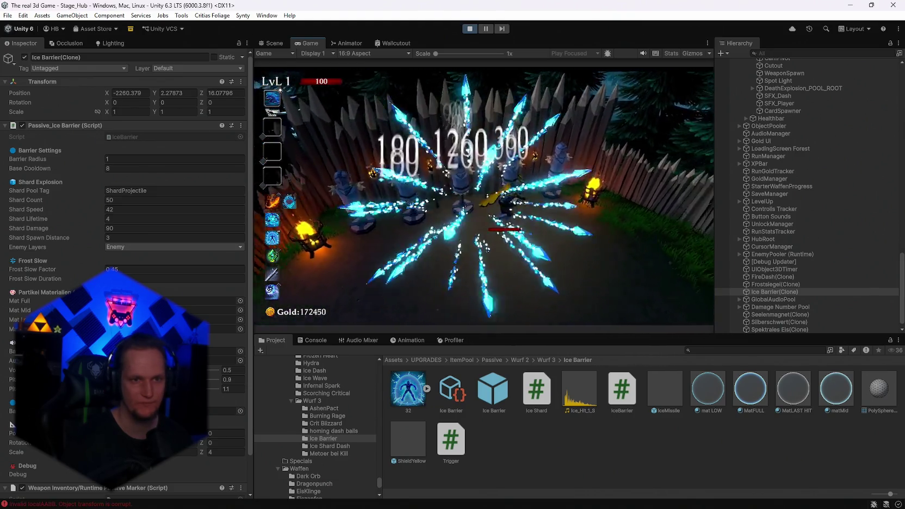
key("w")
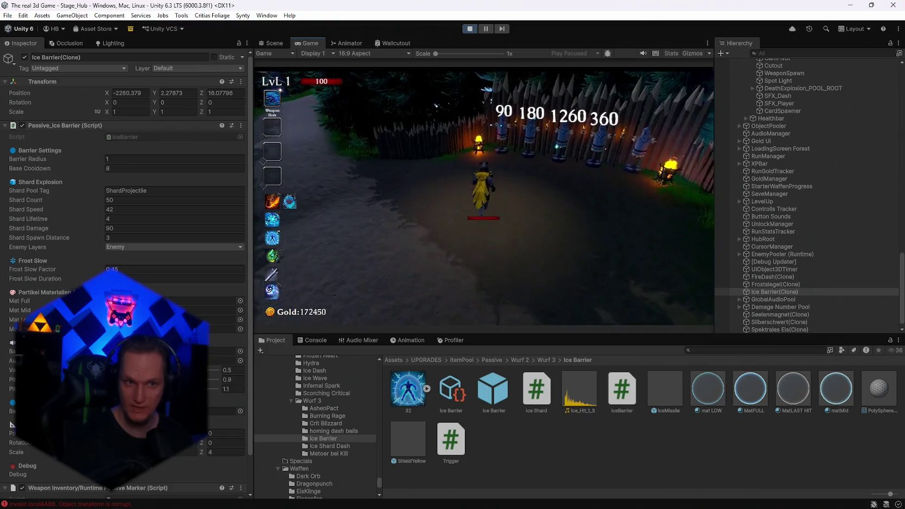
key("w")
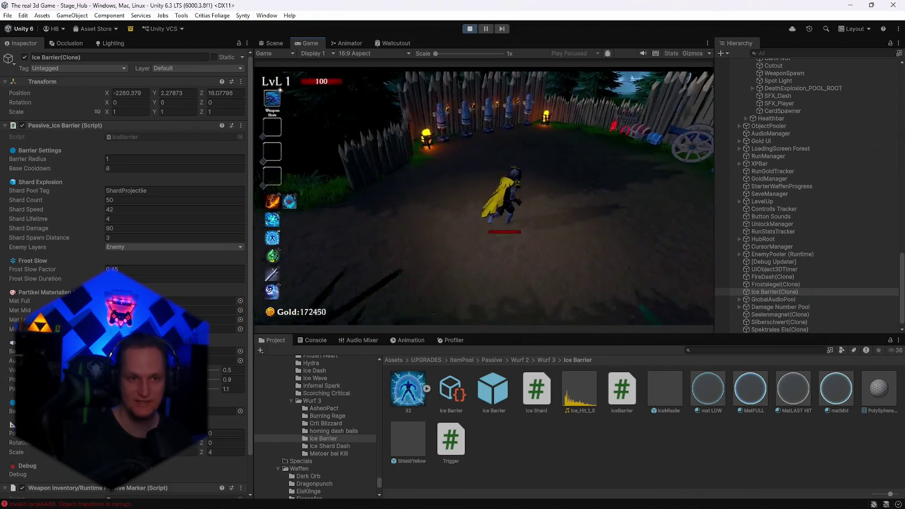
key("w")
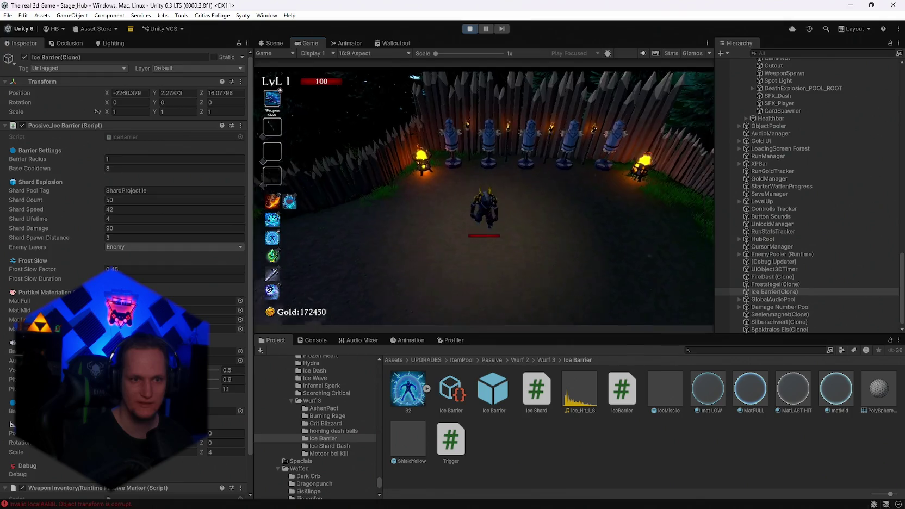
key("w")
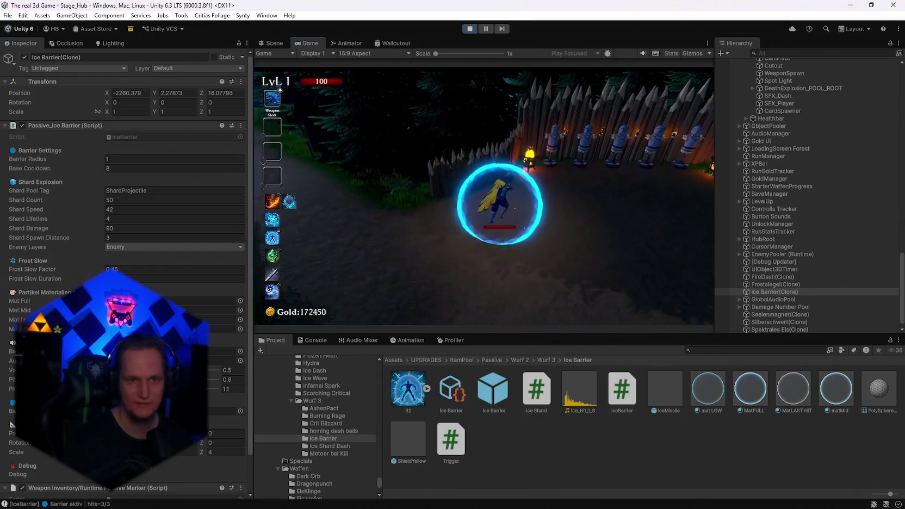
Step: Circle the arena past the dummies to fire more shards, then choose the Ice Barrier upgrade card
key("a")
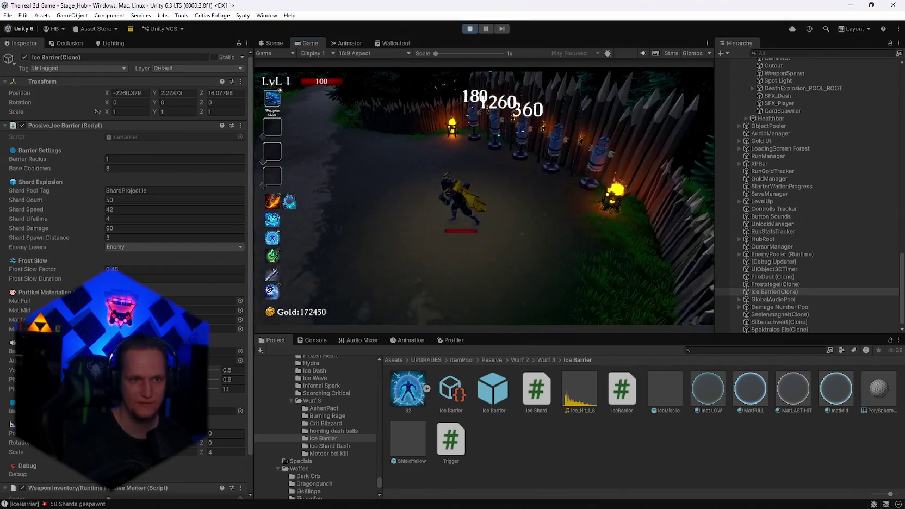
key("w")
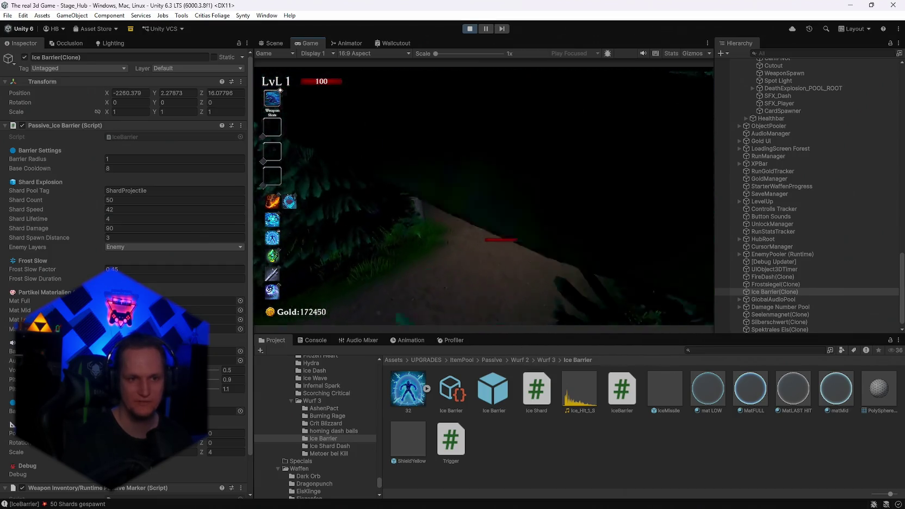
key("w")
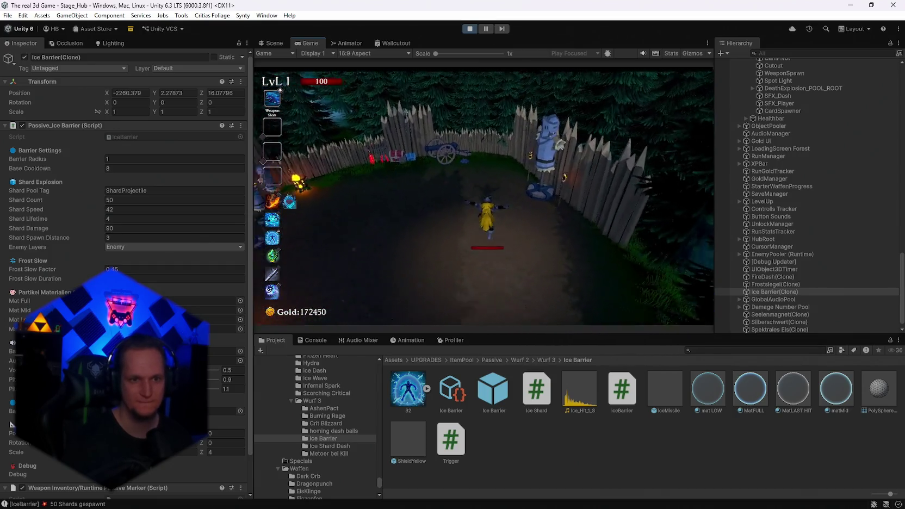
key("w")
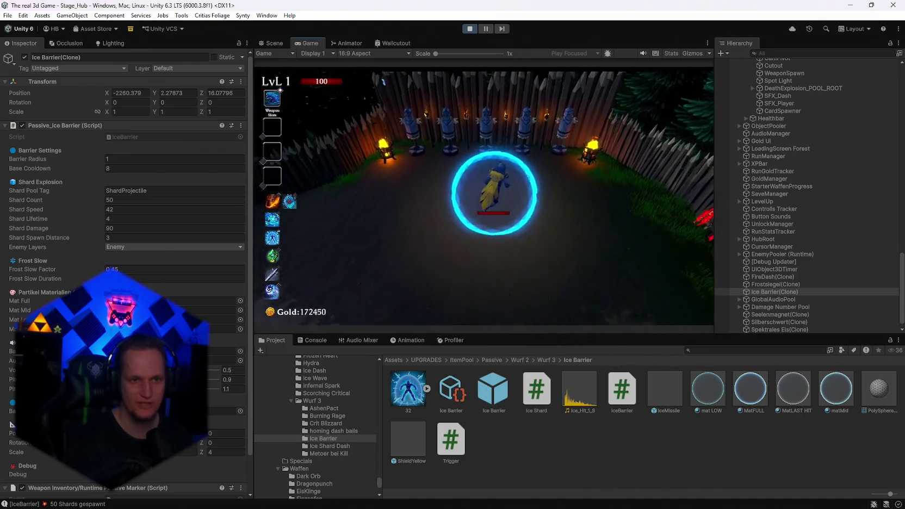
key("a")
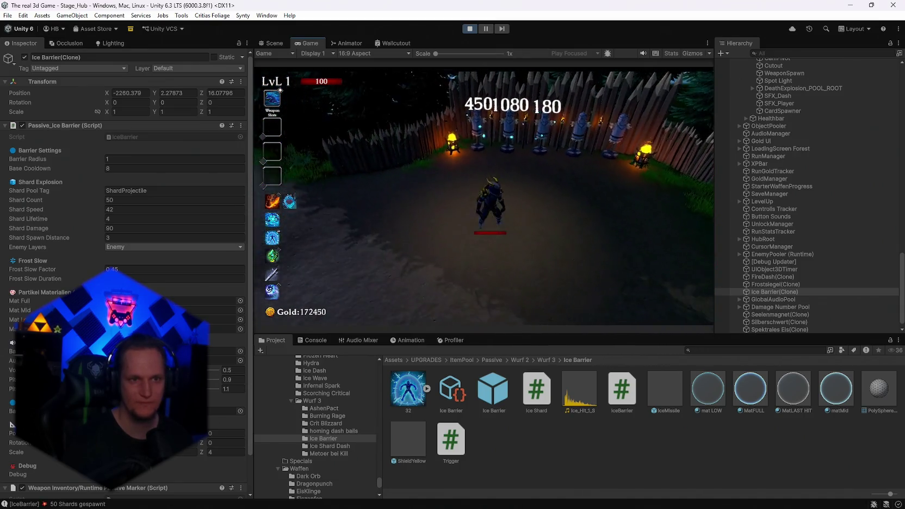
key("w")
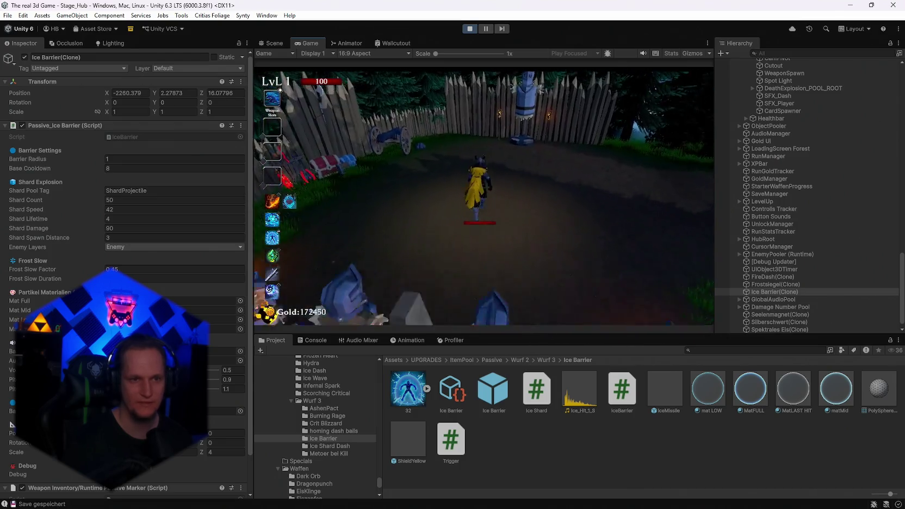
key("s")
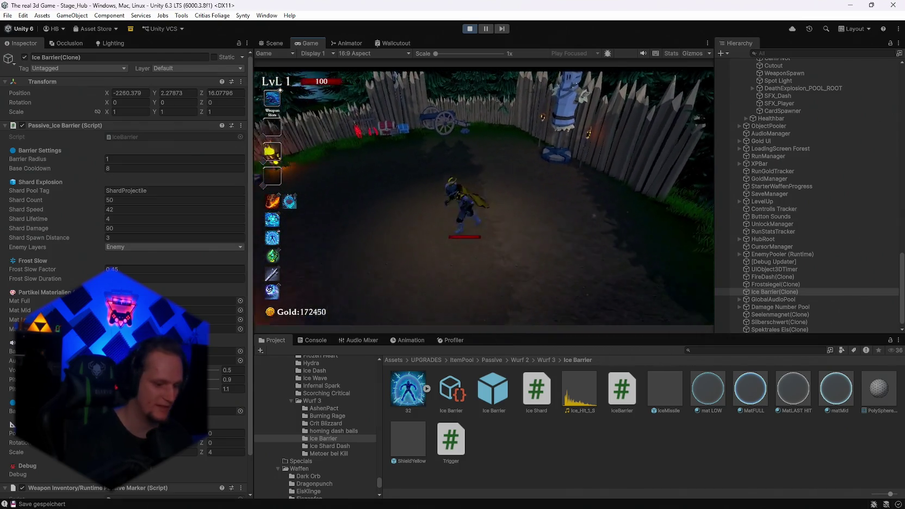
left_click(495, 213)
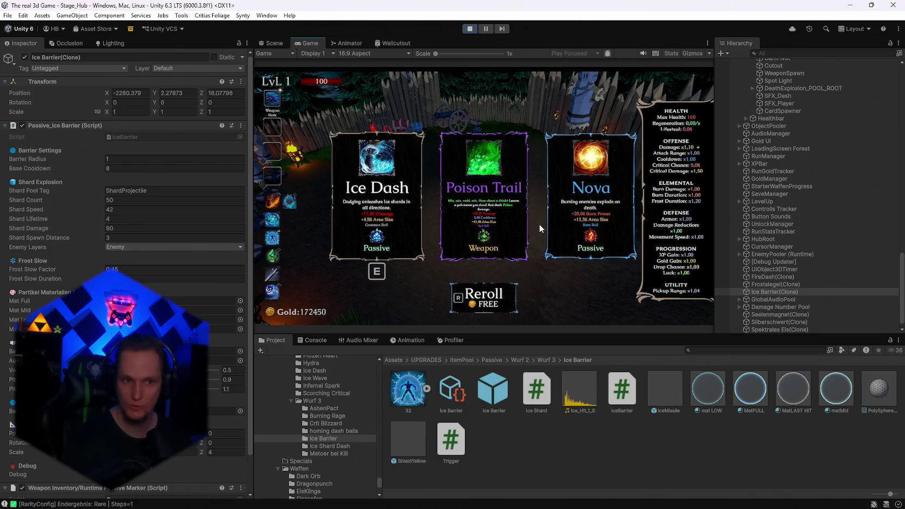
Step: Reroll the upgrade cards four times and take the Silver Blade damage upgrade
key("r")
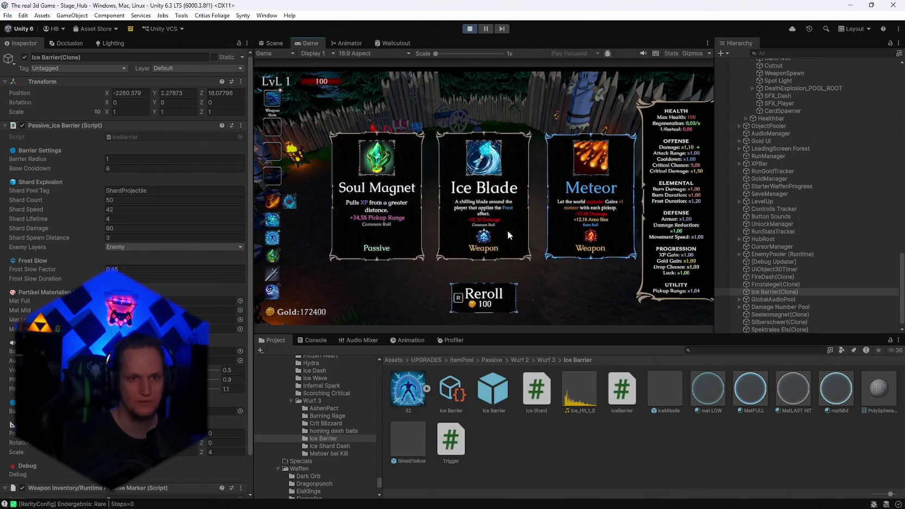
key("r")
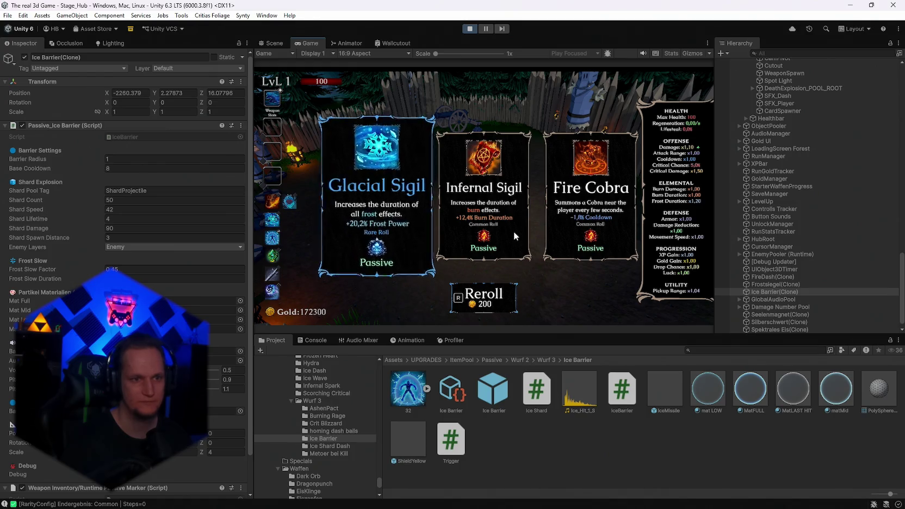
key("r")
key("r")
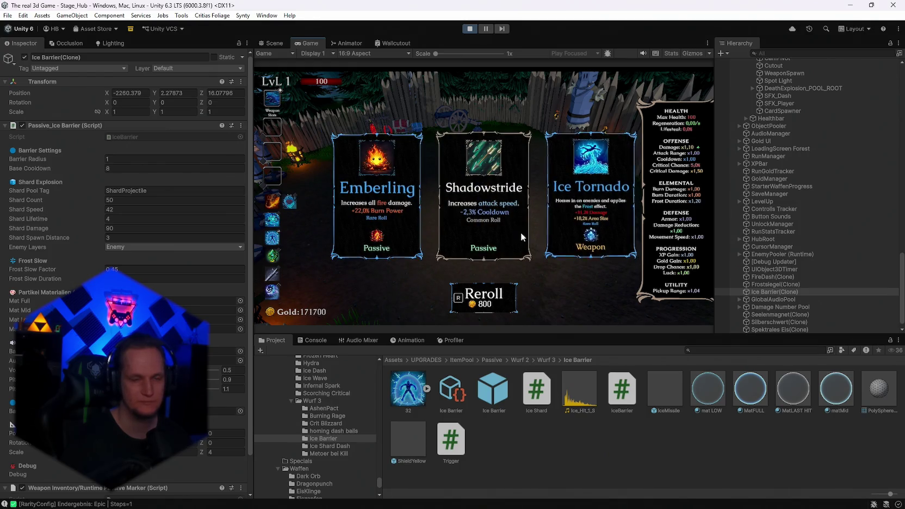
key("r")
key("r")
key("r")
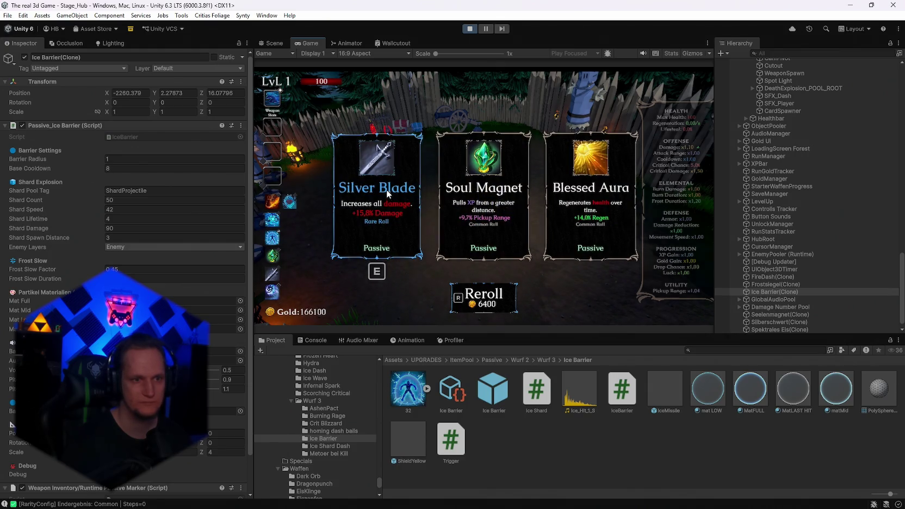
left_click(386, 190)
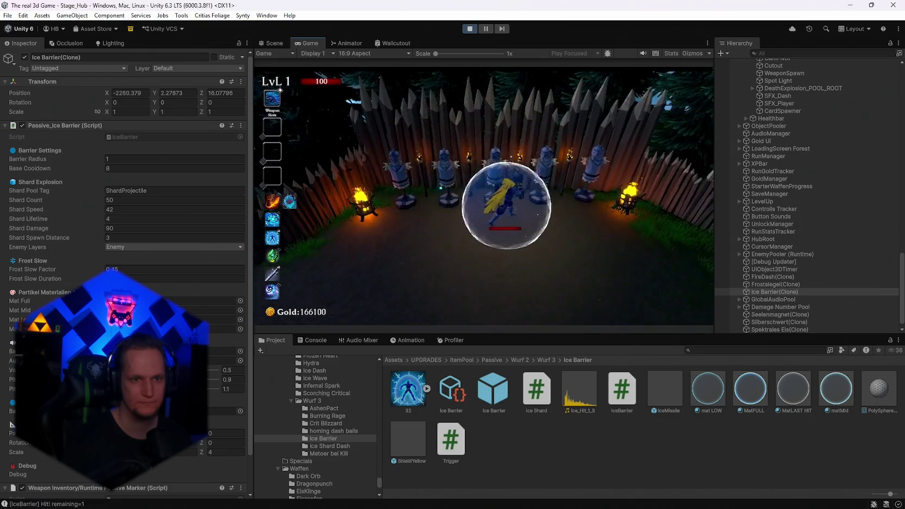
Step: Run back and forth along the dummy row to raise the Ice Barrier
key("d")
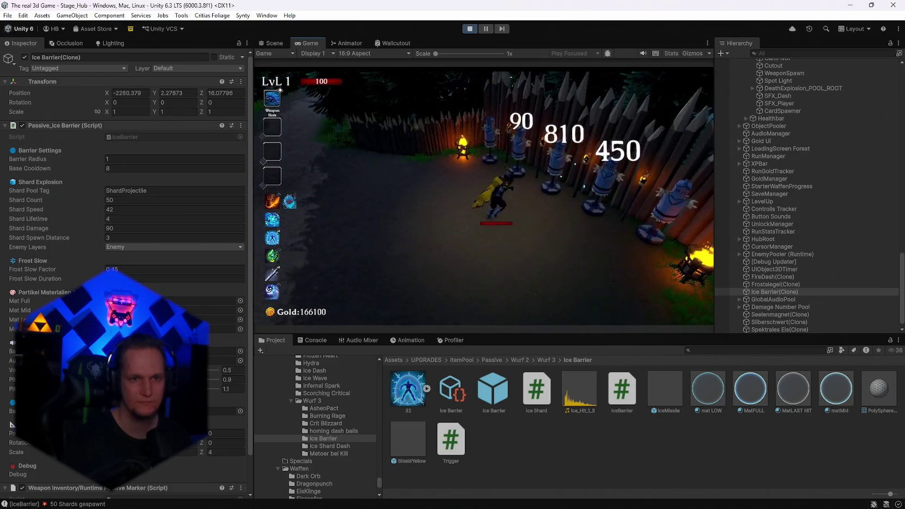
key("a")
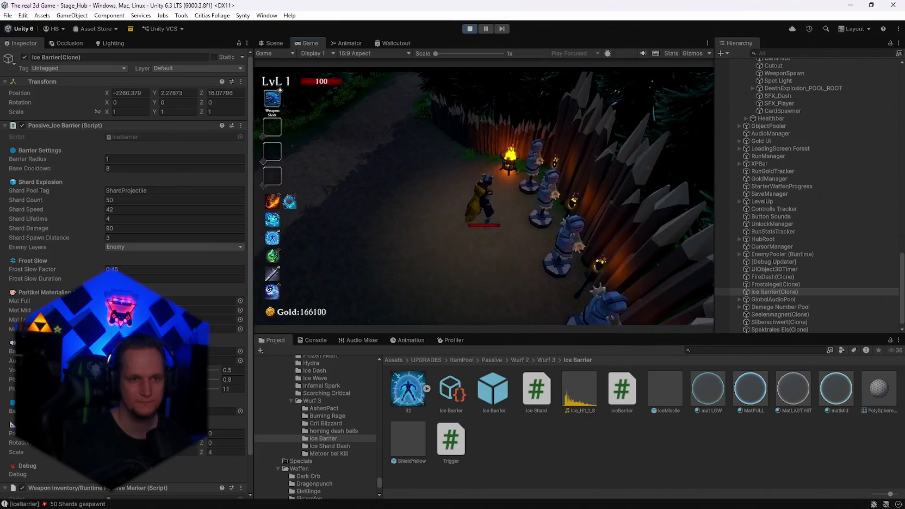
key("d")
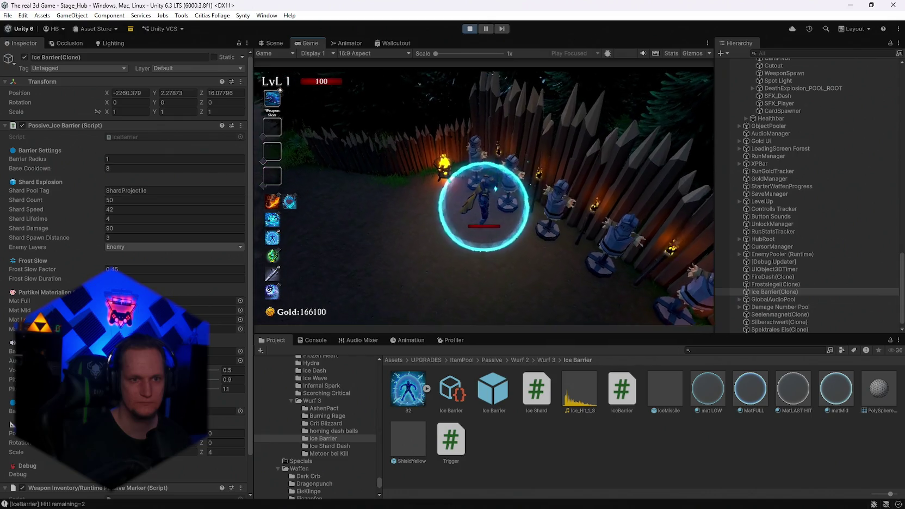
key("w")
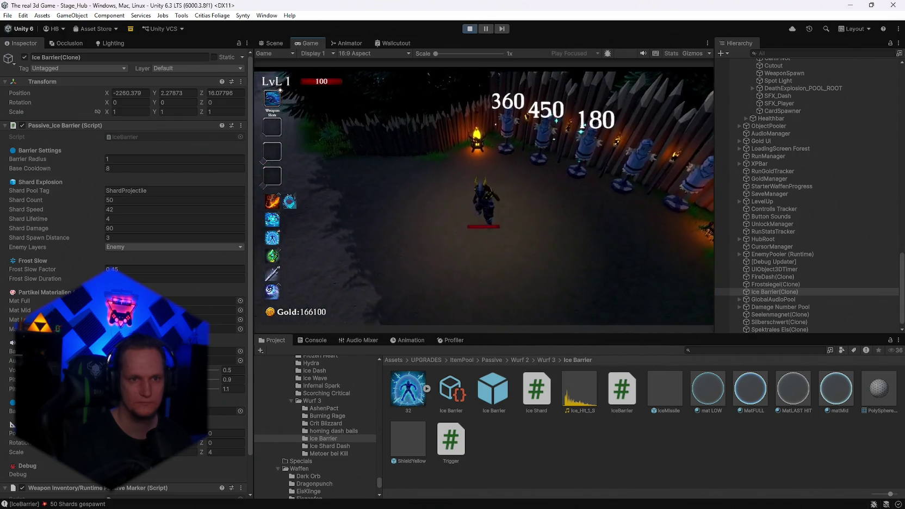
key("a")
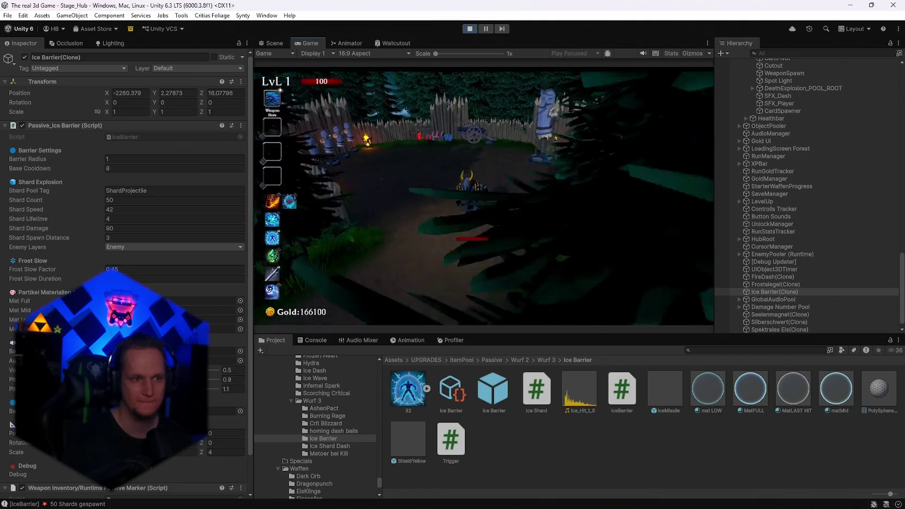
Step: Trigger the shard burst on the knight dummy, then pause the game and stop play mode
key("w")
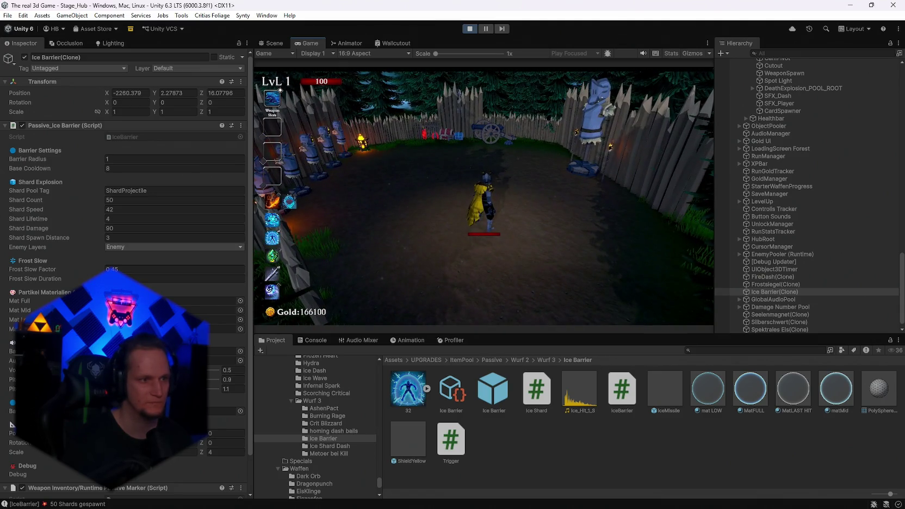
key("d")
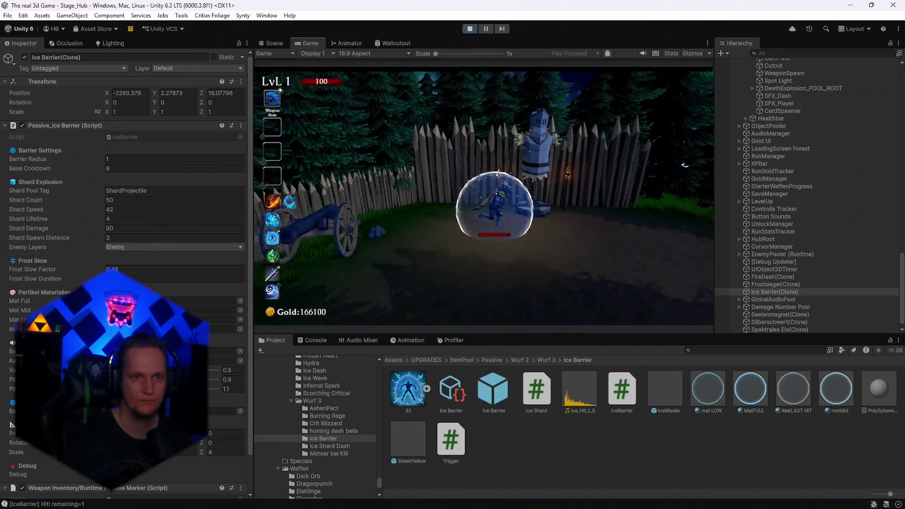
key("s")
key("Escape")
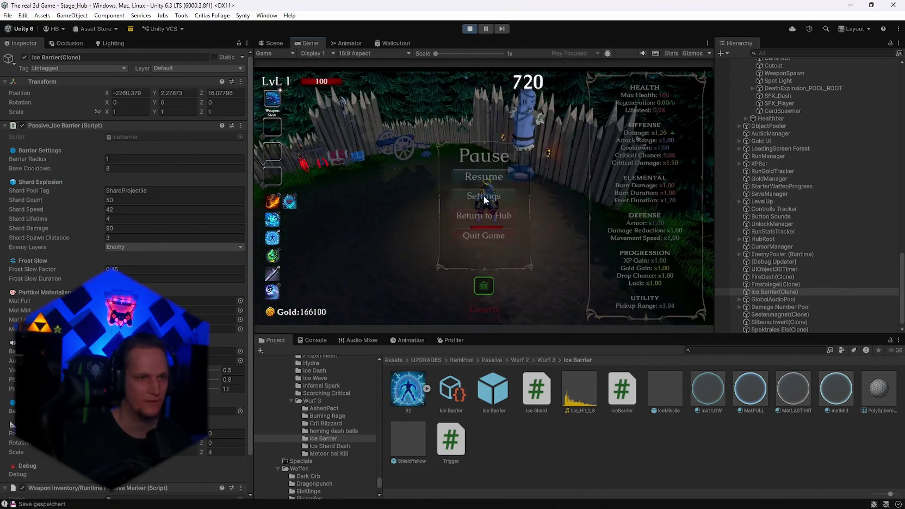
left_click(470, 29)
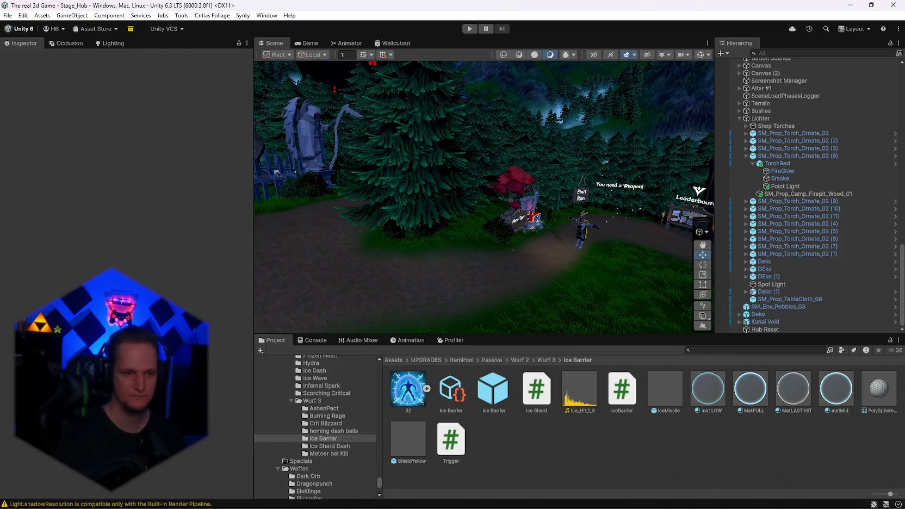
Step: Open the Silberschwert upgrade folder and its Passive_Silberschwert script in the code editor
mouse_move(598, 492)
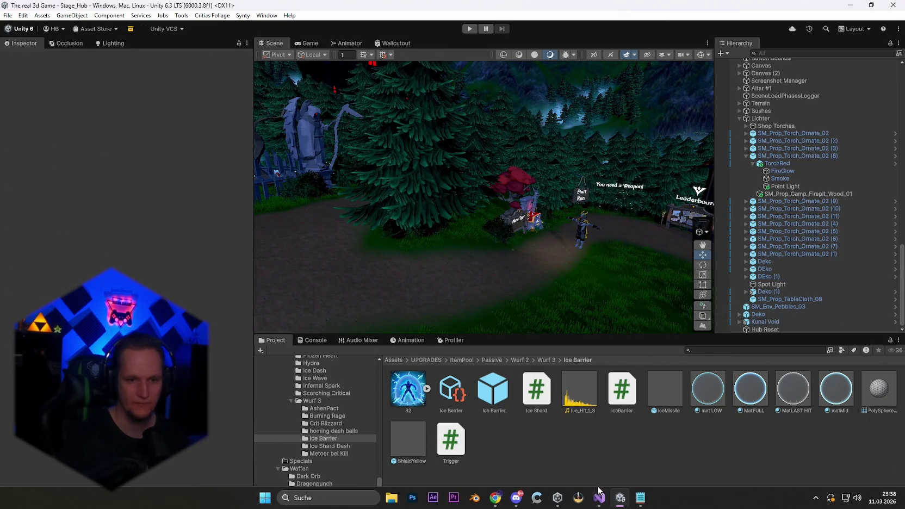
scroll(338, 403, "up", 10)
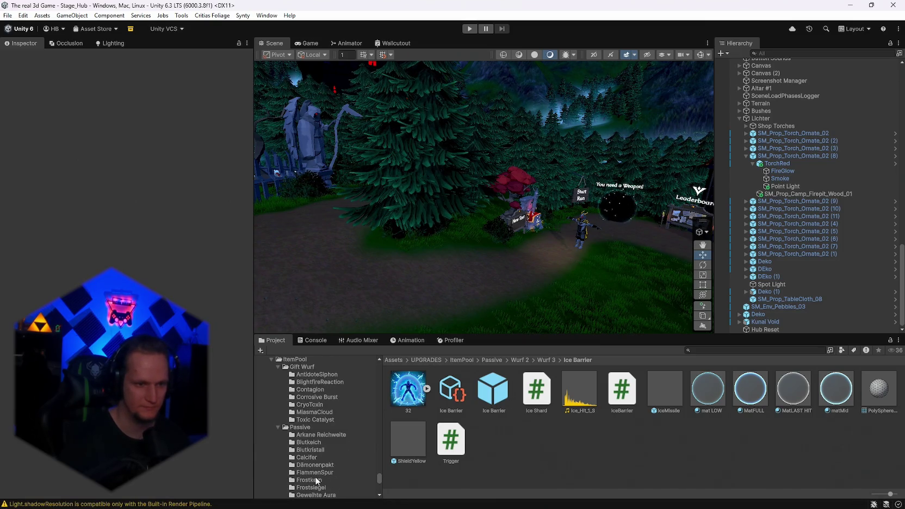
scroll(323, 435, "down", 8)
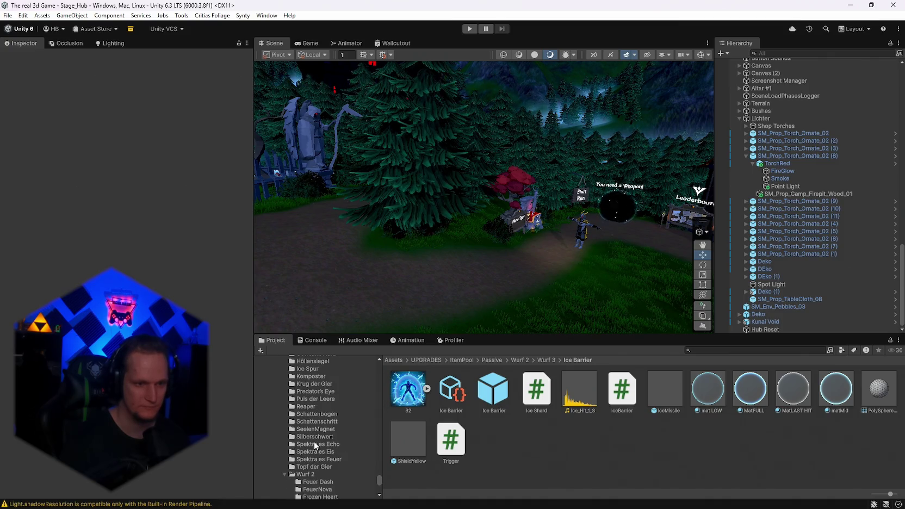
left_click(313, 436)
left_click(525, 393)
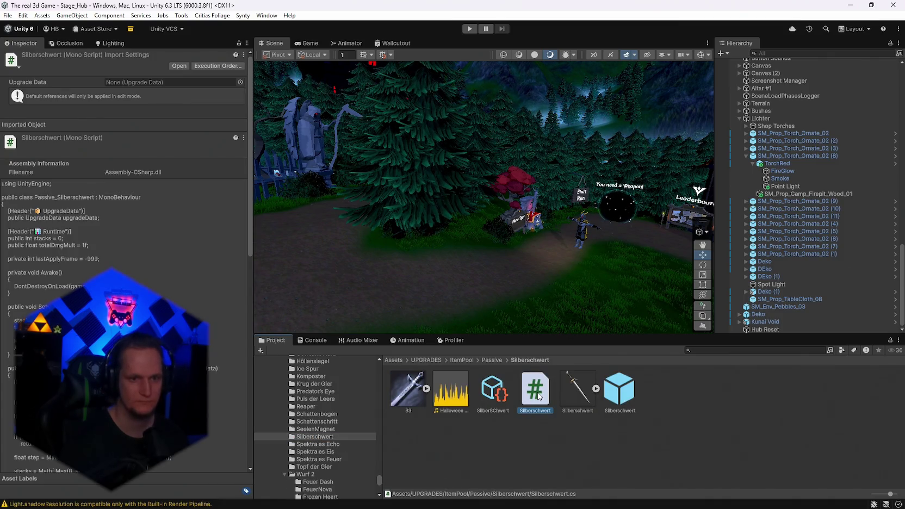
double_click(539, 397)
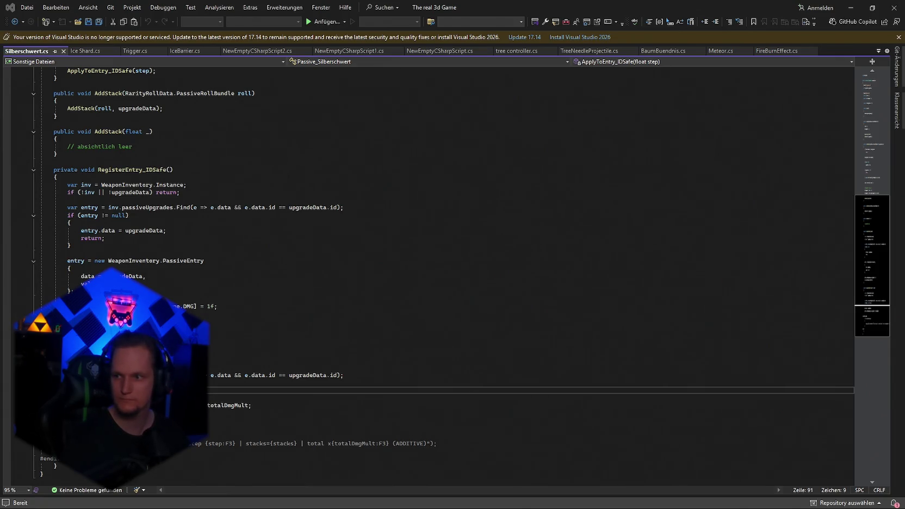
Step: Minimize Visual Studio after reviewing Silberschwert.cs's damage-multiplier code
left_click(851, 8)
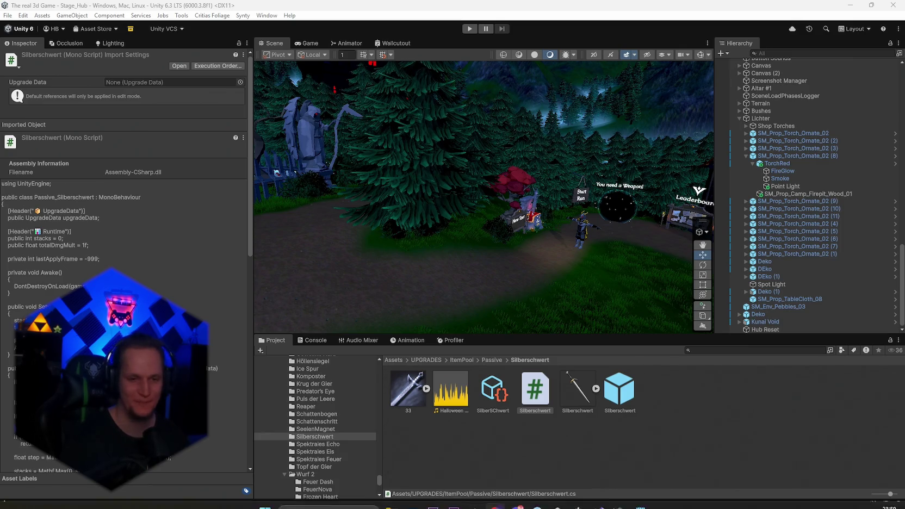
Step: Check the Notepad to-do notes, then bring Visual Studio back showing Ice Shard.cs
mouse_move(637, 501)
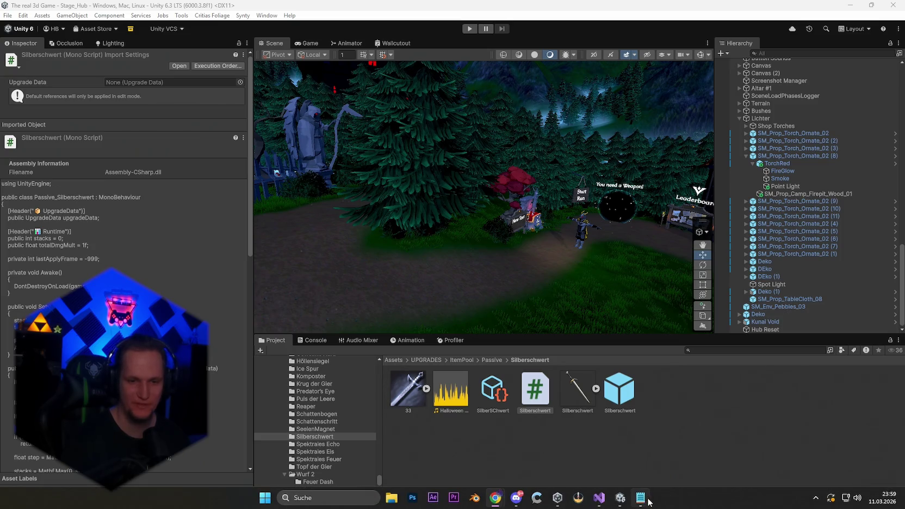
left_click(640, 498)
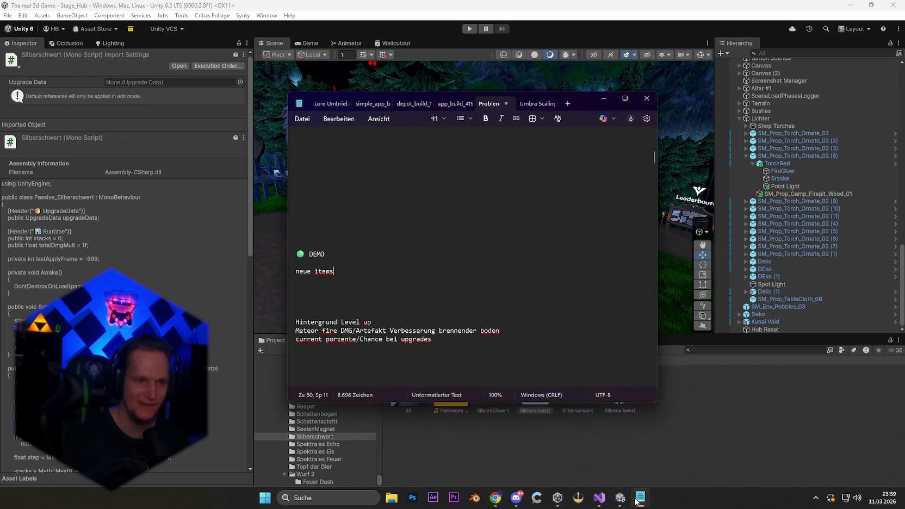
left_click(600, 505)
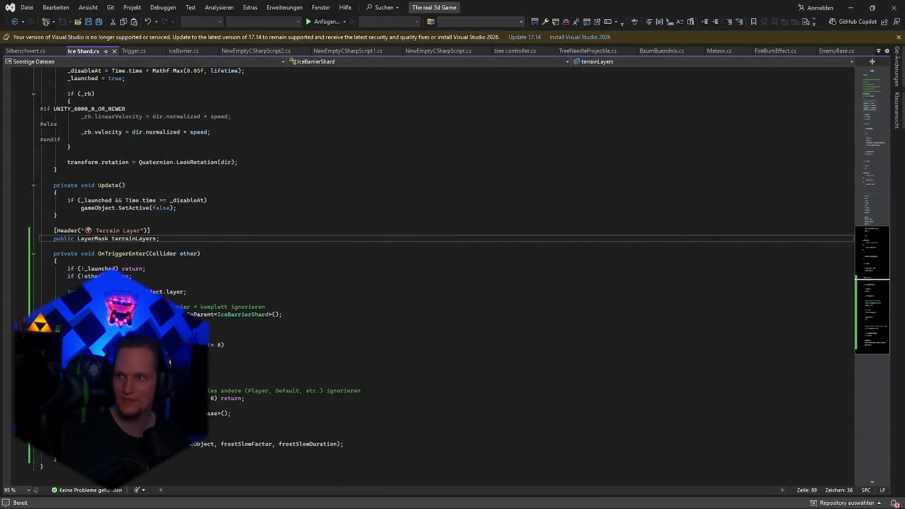
Step: In IceBarrier.cs, replace the shardScript.Launch call to use shardDamage * WeaponInventory.GlobalDamageMult and save
left_click(539, 378)
key("ctrl+f")
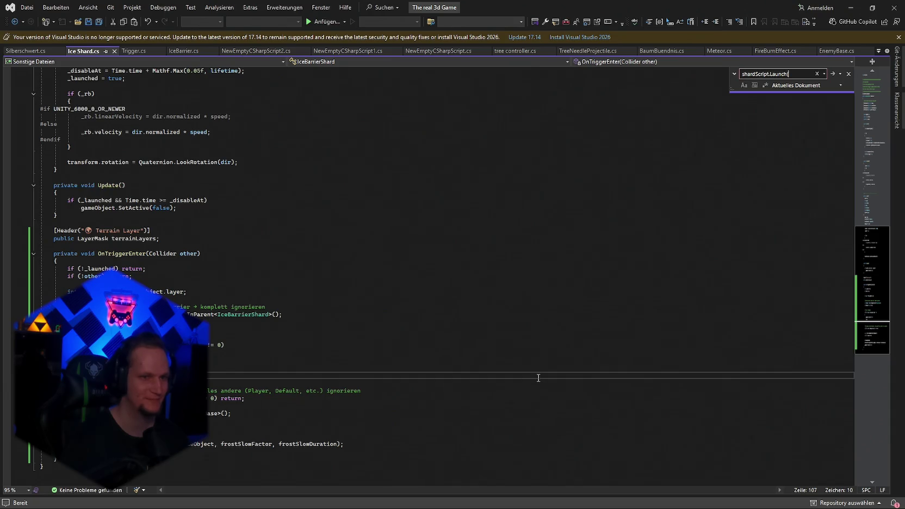
left_click(134, 51)
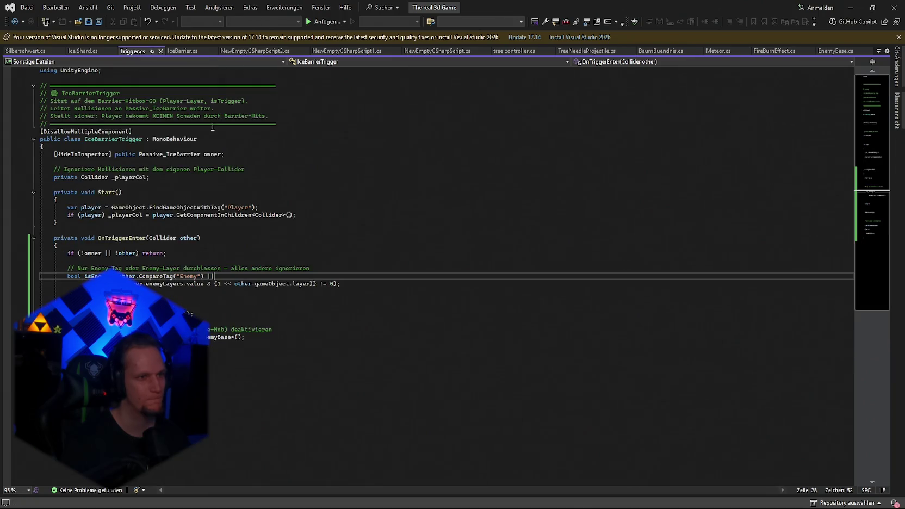
left_click(184, 52)
key("ctrl+f")
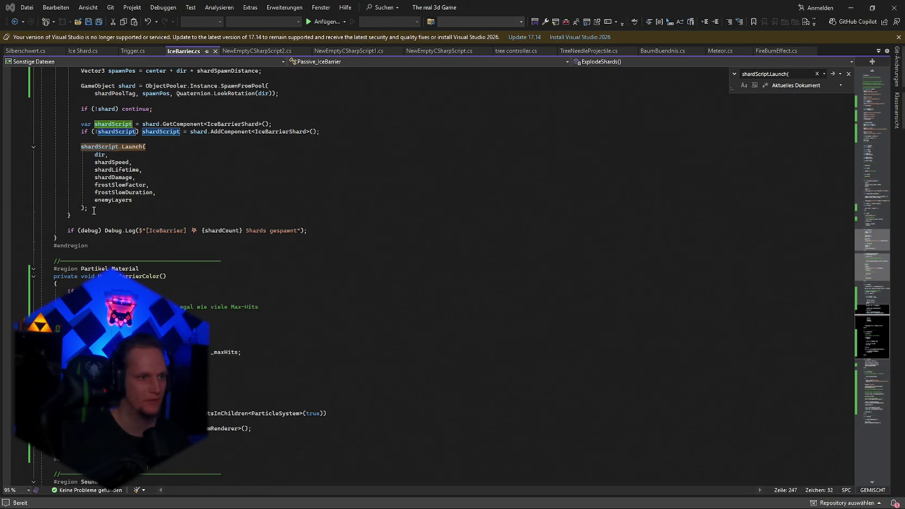
left_click_drag(93, 211, 81, 147)
type("shardScript.Launch(                 dir,                 shardSpeed,                 shardLifetime,                 shardDamage * WeaponInventory.GlobalDamageMult,                 frostSlowFactor,                 frostSlowDuration,                 enemyLayers             );")
key("ctrl+s")
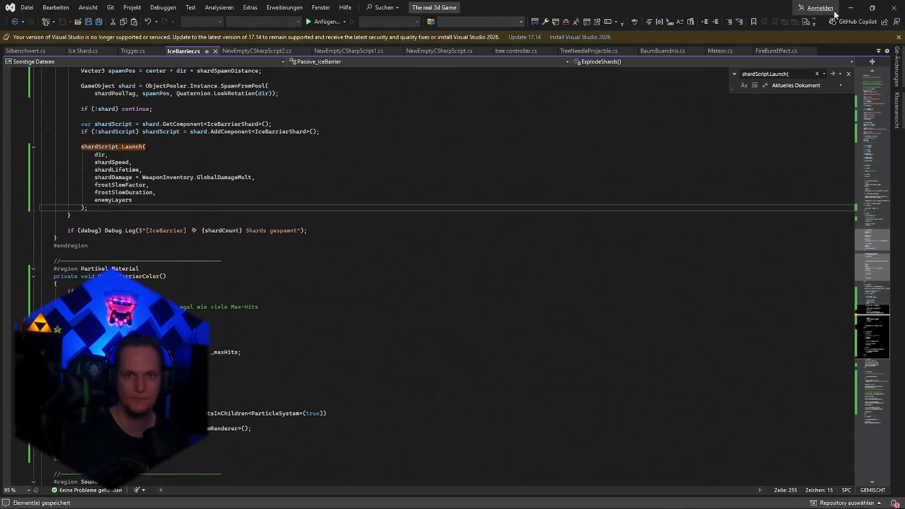
key("alt+Tab")
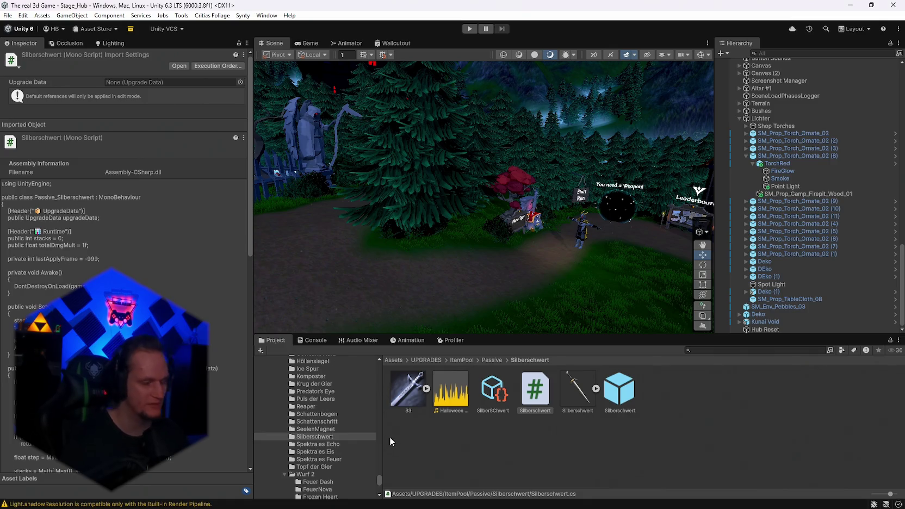
Step: Open and review the Crit Blizzard passive script in Visual Studio
left_click(389, 437)
scroll(327, 450, "down", 5)
scroll(344, 456, "down", 3)
left_click(320, 444)
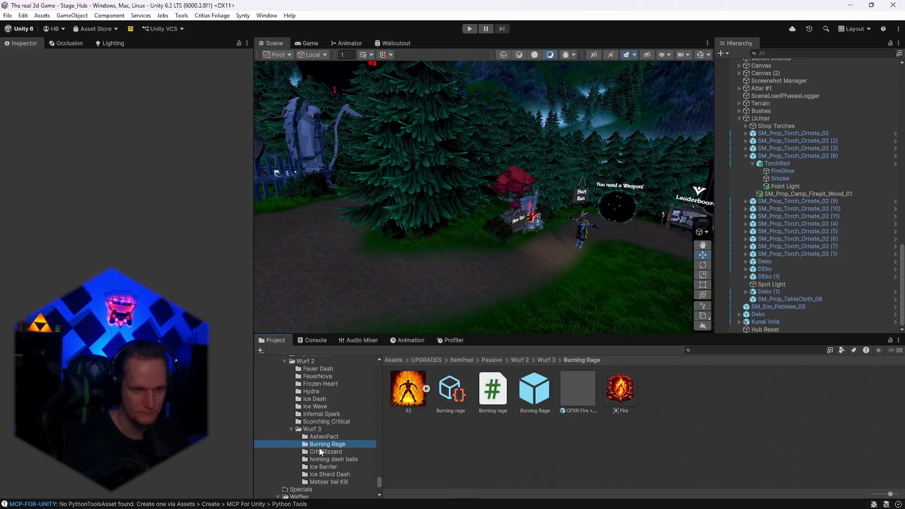
left_click(322, 452)
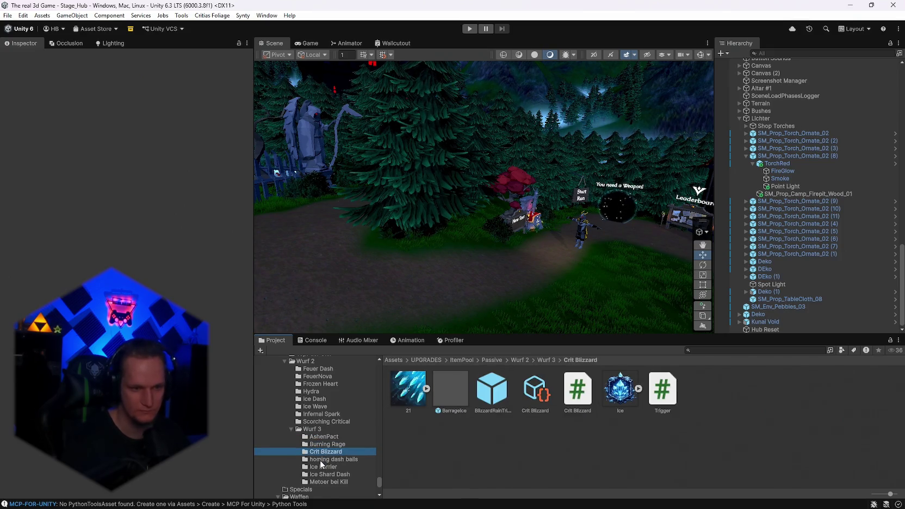
double_click(578, 392)
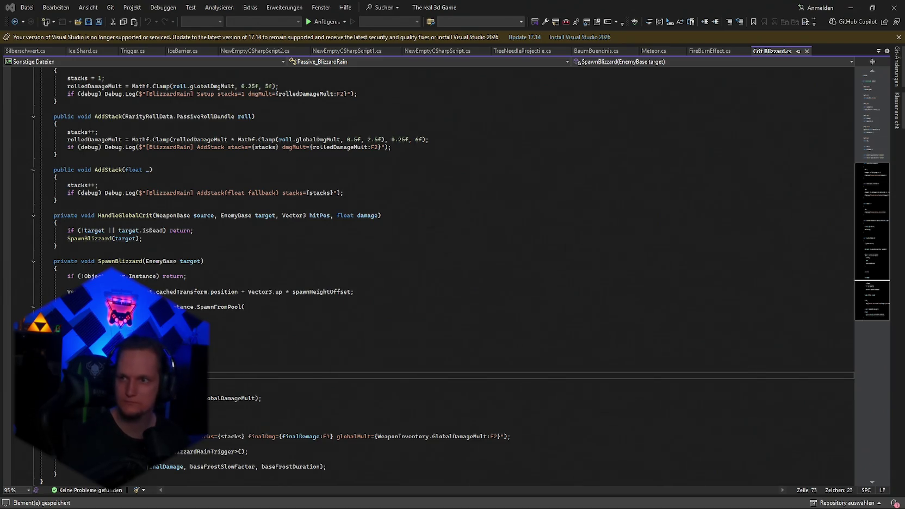
left_click(851, 7)
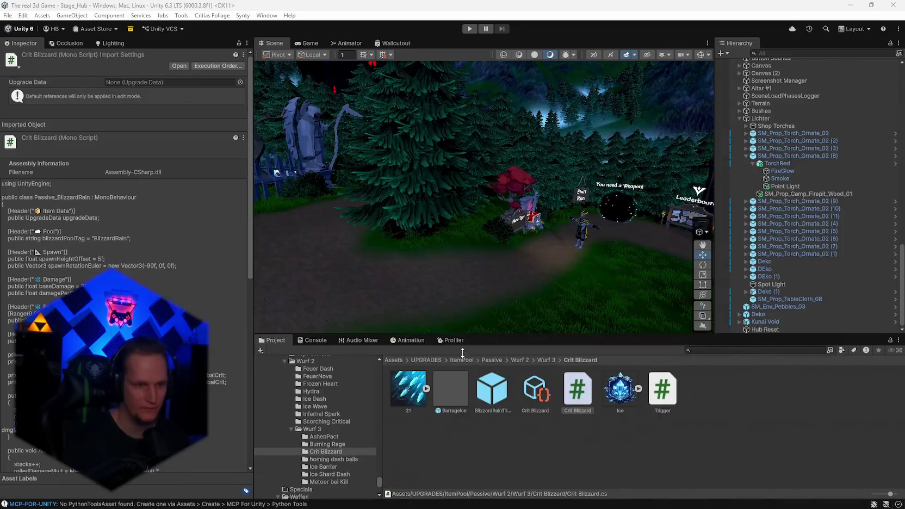
Step: Open and review the Frost dash script from the Ice Shard Dash folder
left_click(337, 476)
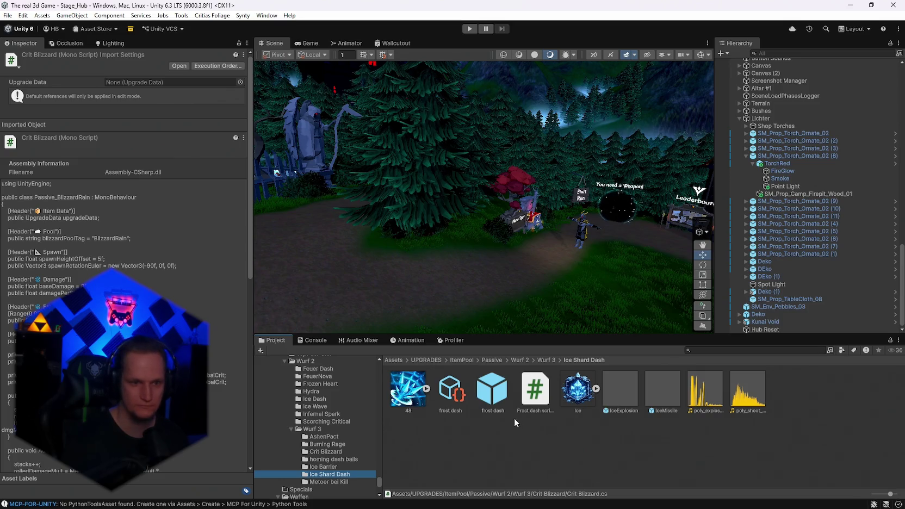
double_click(535, 389)
key("ctrl+a")
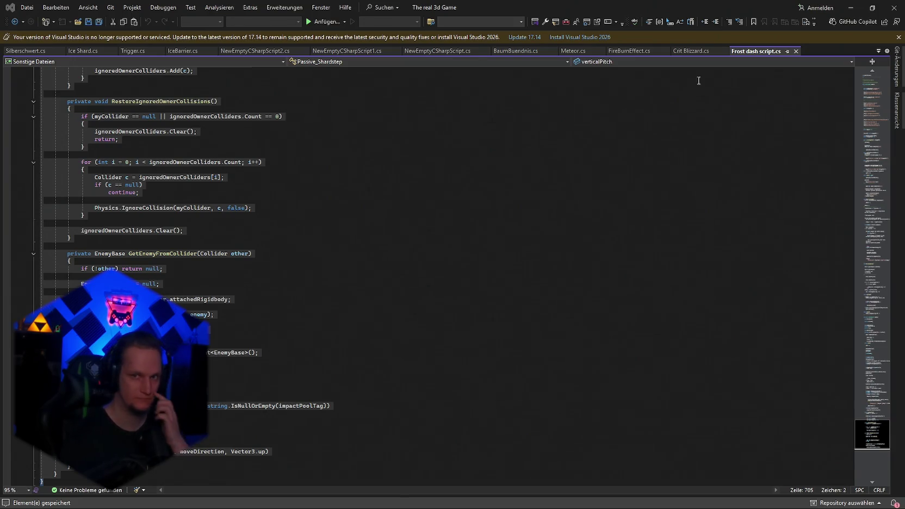
left_click(860, 4)
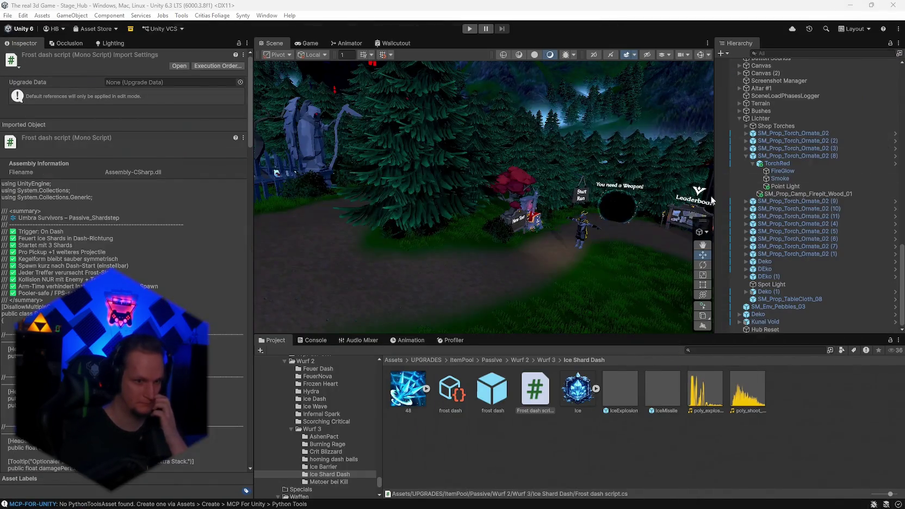
Step: Open the Kill Meteor script from the Metoer bei Kill folder
left_click(326, 482)
double_click(496, 402)
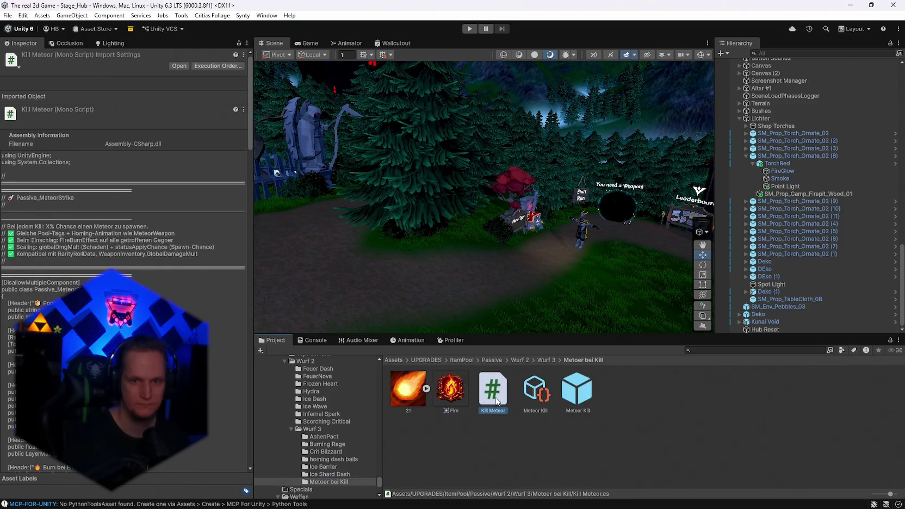
left_click(495, 376)
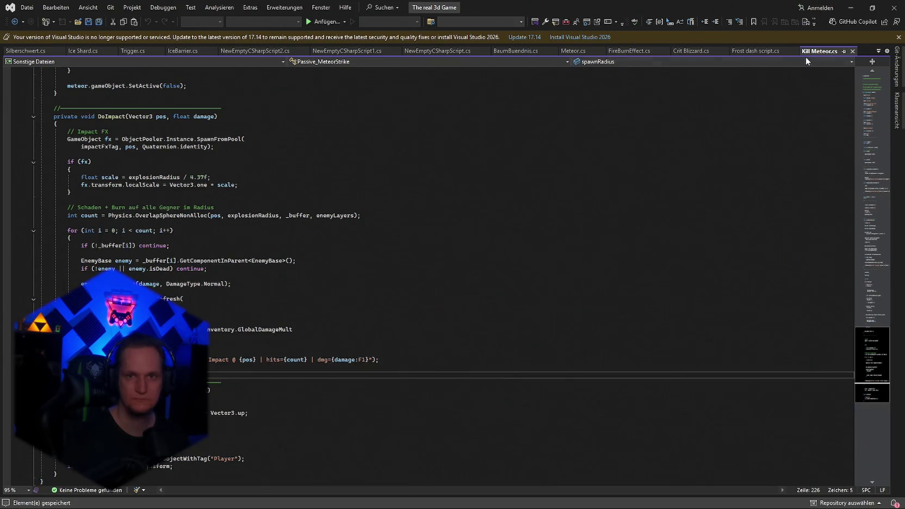
Step: Minimize Visual Studio and show the Ice Barrier upgrade folder's contents in Unity
left_click(851, 7)
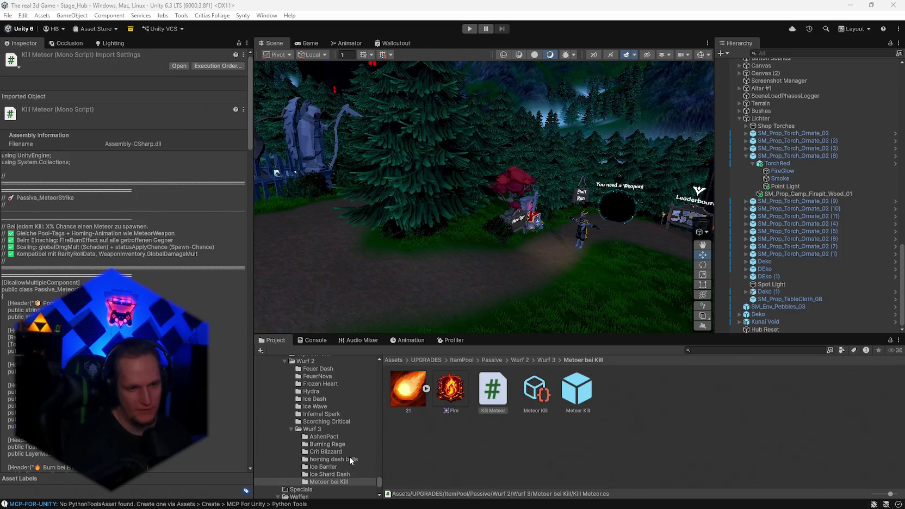
left_click(324, 467)
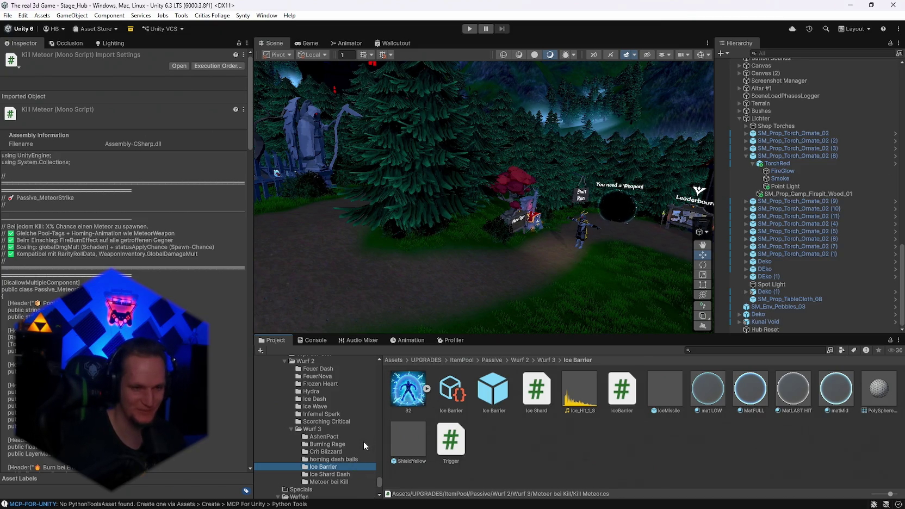
Step: Browse the RPG Pyromancer skill icons/PNG folder, then enter play mode
scroll(351, 464, "up", 10)
scroll(347, 472, "up", 8)
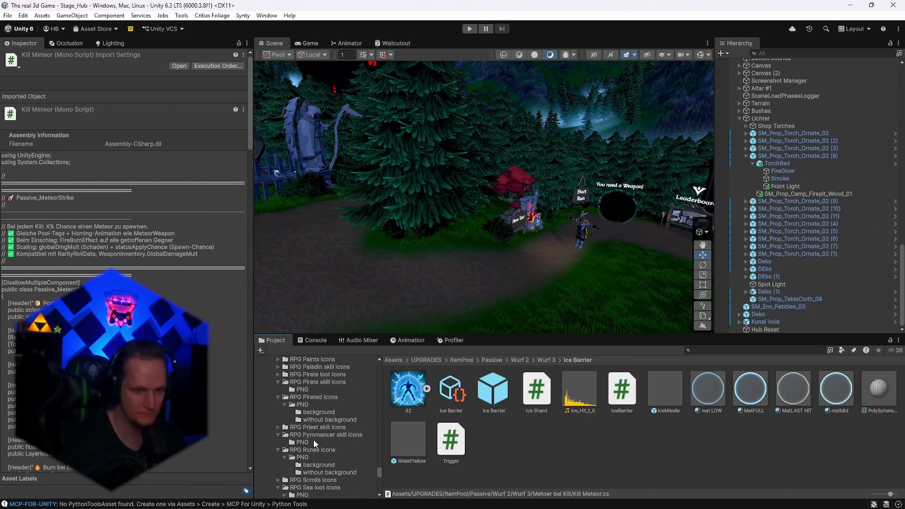
left_click(314, 440)
scroll(322, 437, "up", 5)
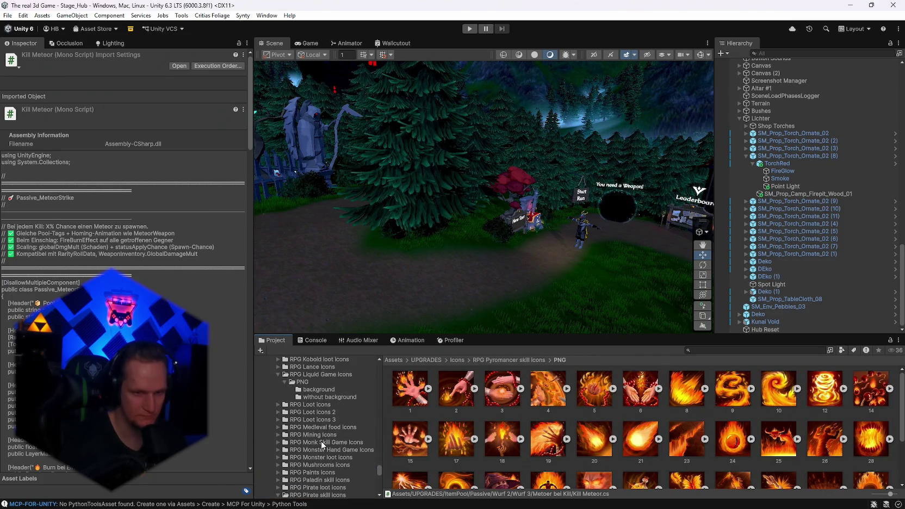
scroll(322, 444, "down", 5)
scroll(324, 445, "down", 10)
left_click(468, 28)
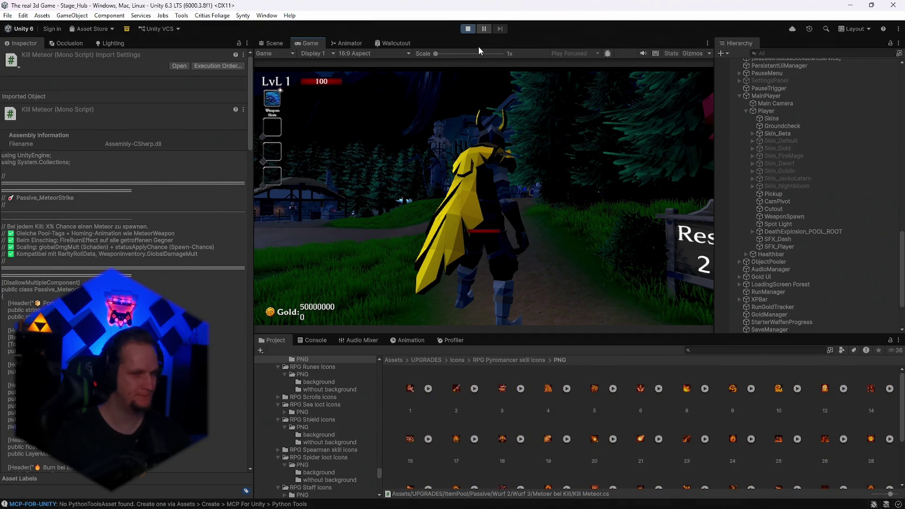
Step: Reroll the upgrade offer twice and take the middle card
key("w")
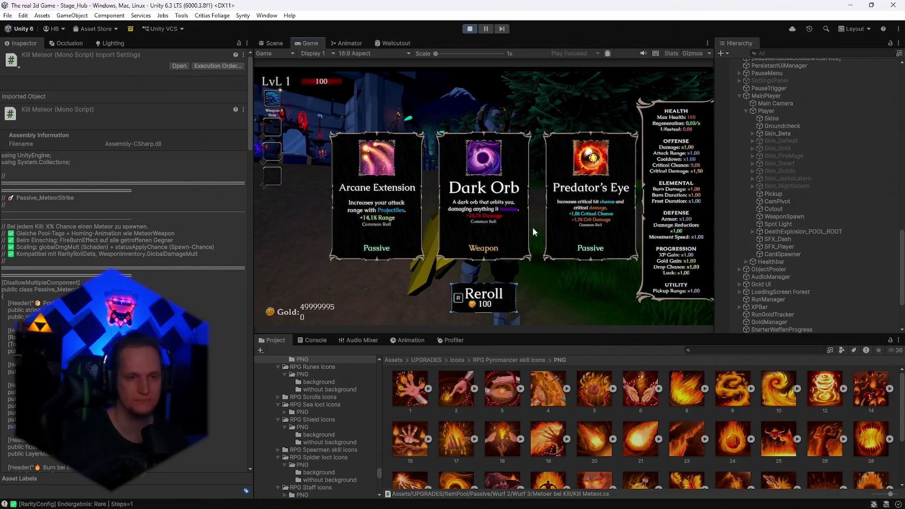
key("r")
key("r")
key("r")
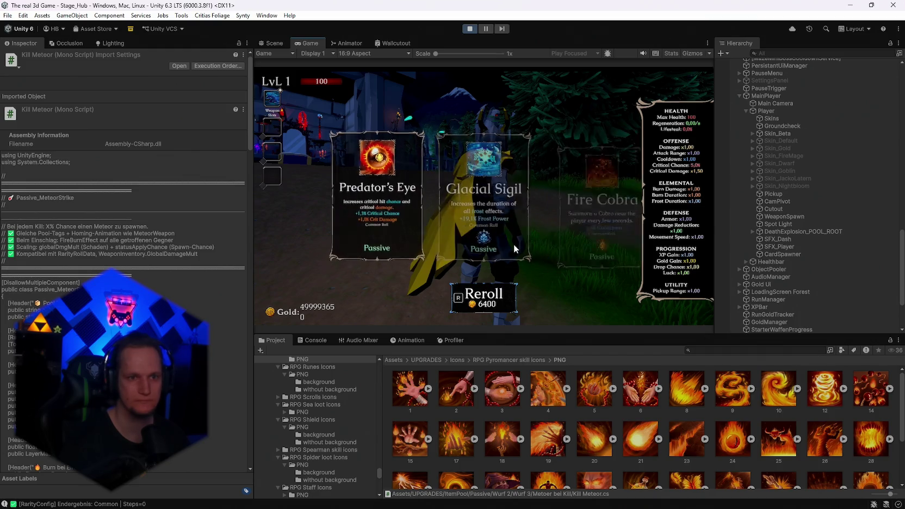
key("r")
key("r")
key("r")
key("r")
key("r")
left_click(509, 248)
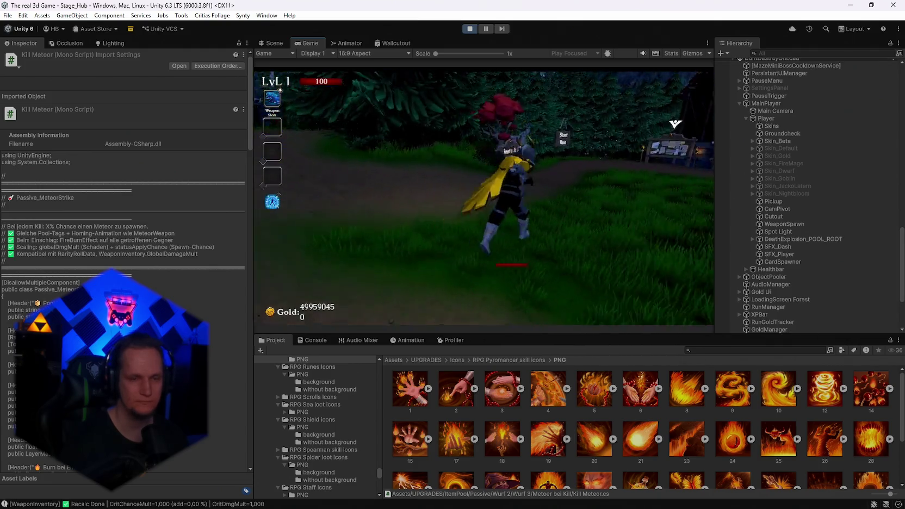
Step: Run toward the Get a Weapon gate and maximize the Game view with Shift+Space
key("w")
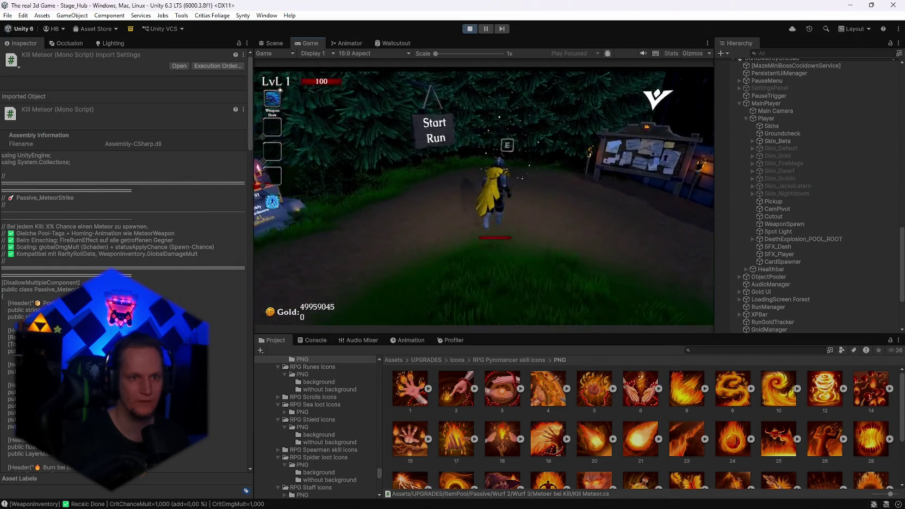
key("a")
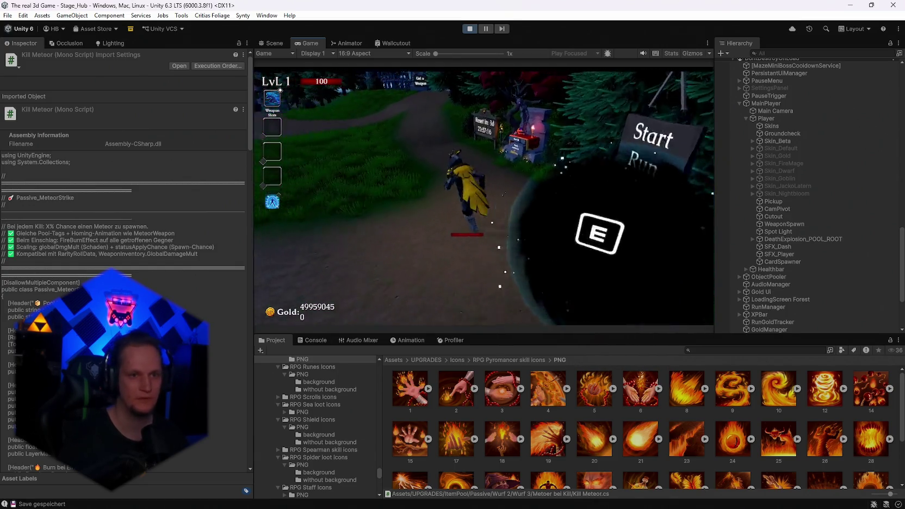
key("w")
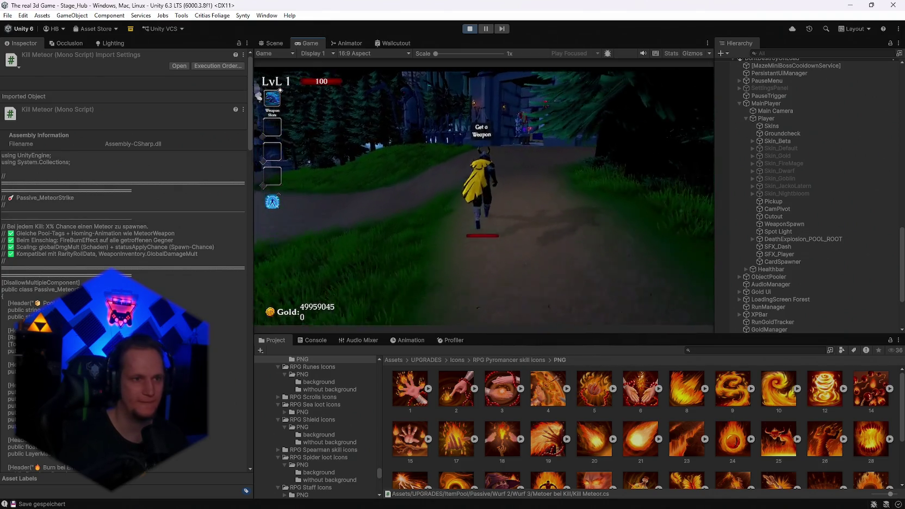
key("Escape")
key("shift+space")
key("Escape")
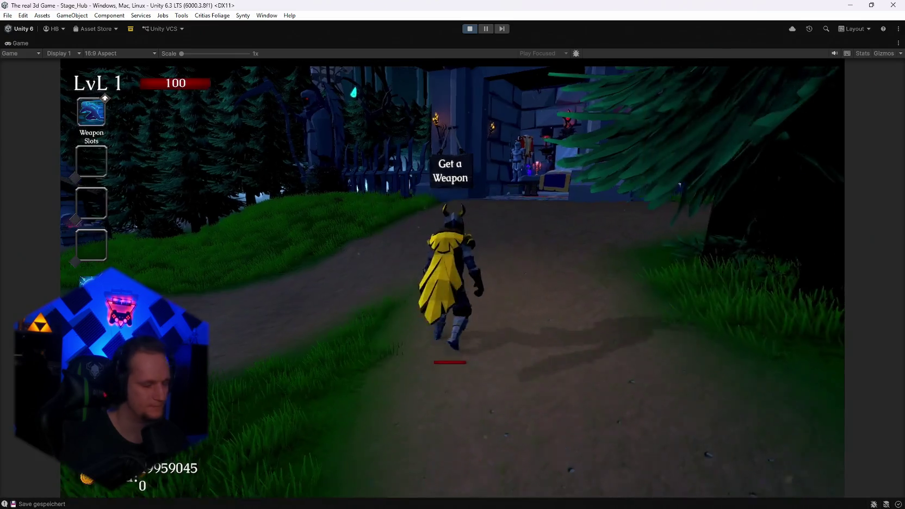
Step: Walk into the weapon room and equip the Ice Wand from the pedestal's weapon book
key("w")
key("q")
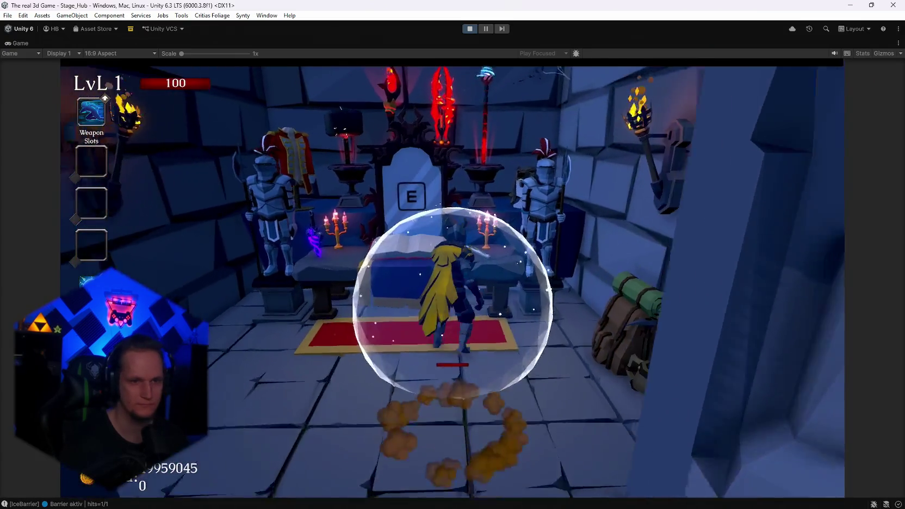
key("e")
scroll(360, 295, "down", 2)
left_click(349, 304)
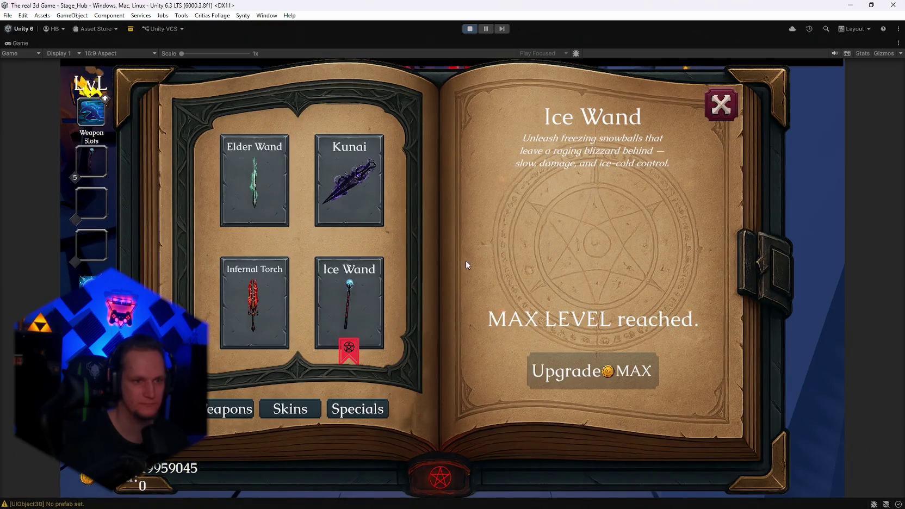
key("Escape")
Step: Run to the Start Run portal and enter it to load Cursed Forest Stage 1
key("w")
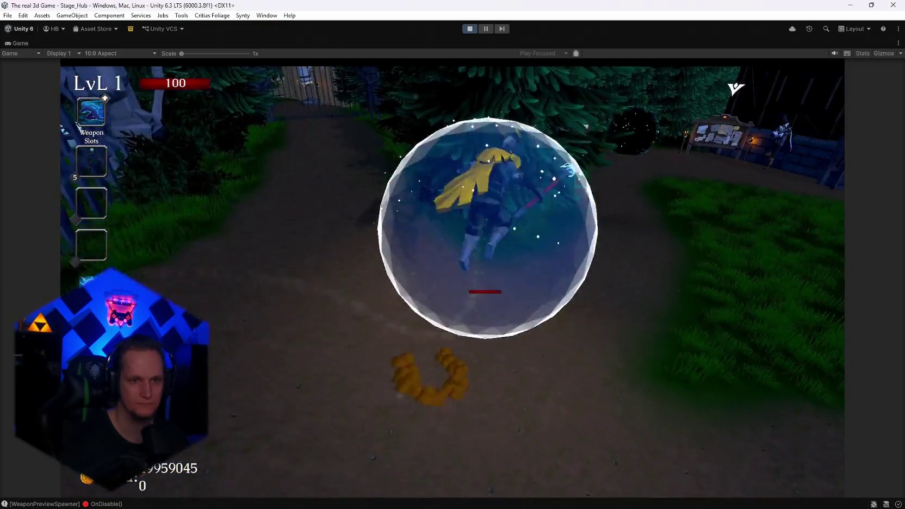
key("w")
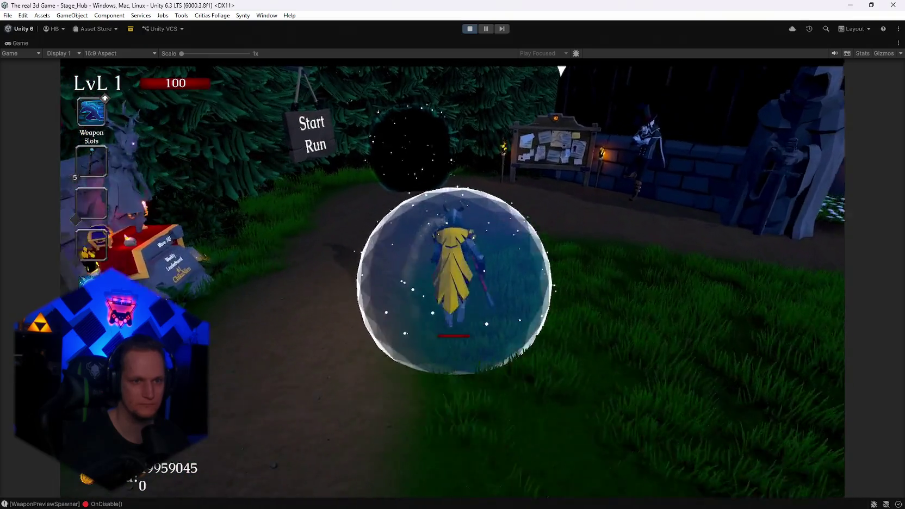
key("e")
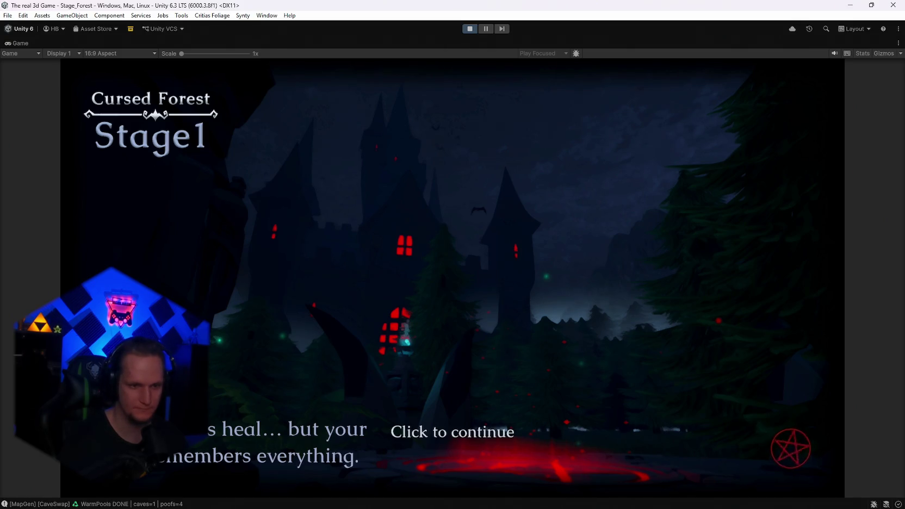
Step: Continue past the Stage 1 intro and run off the pentagram into the forest
left_click(498, 253)
key("w")
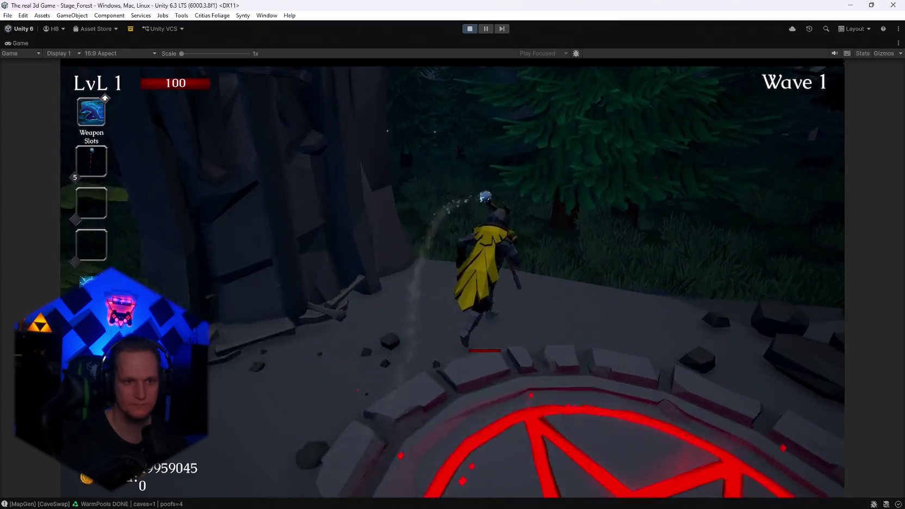
key("w")
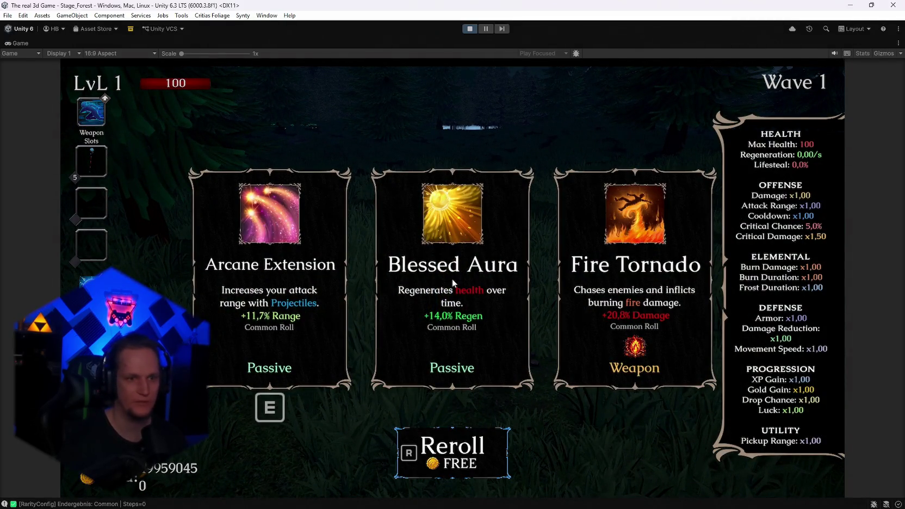
Step: Reroll the upgrade cards twice, take the offered upgrade, then pause at Wave 2
key("r")
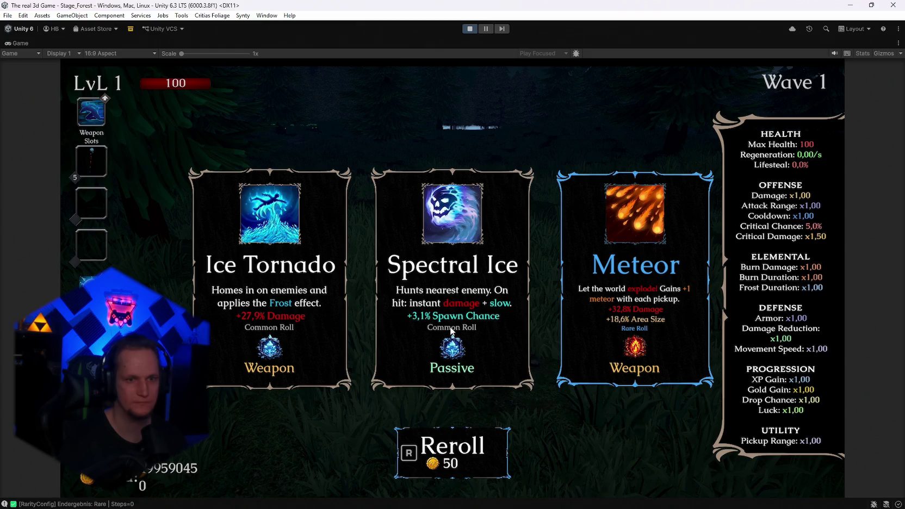
key("r")
key("r")
key("r")
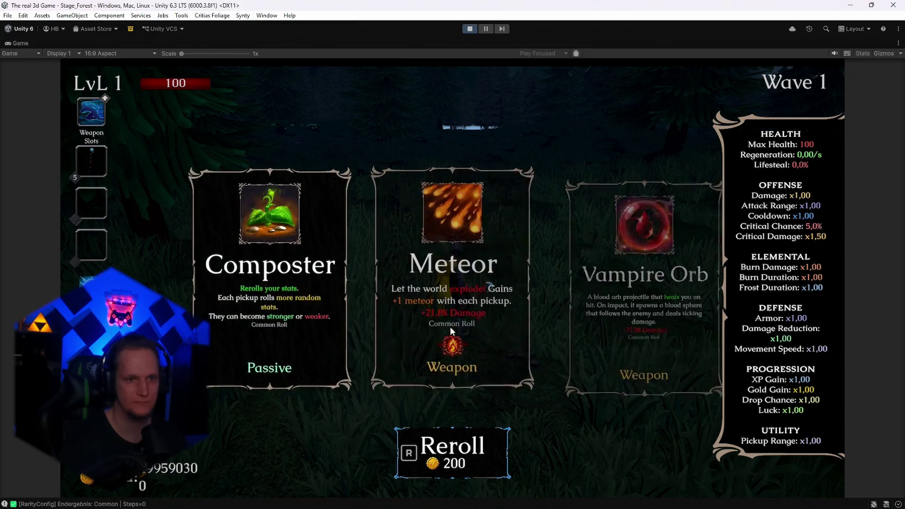
key("e")
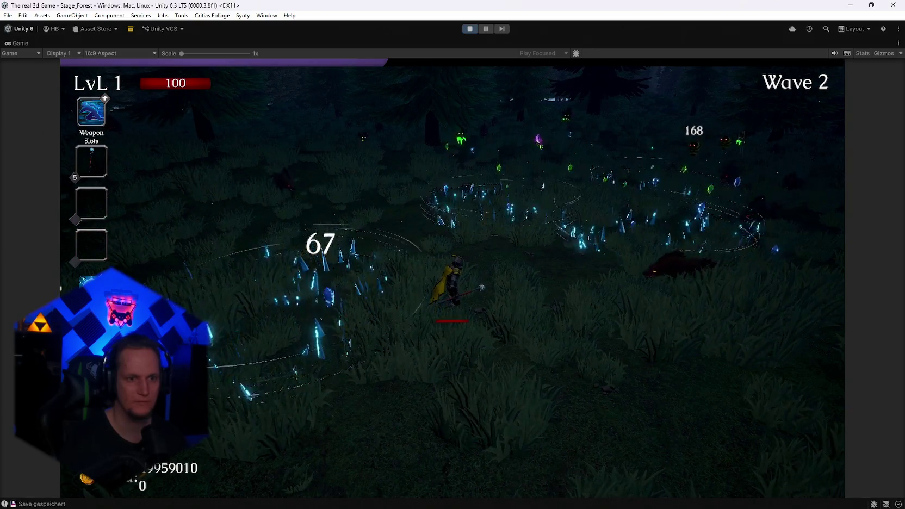
key("Escape")
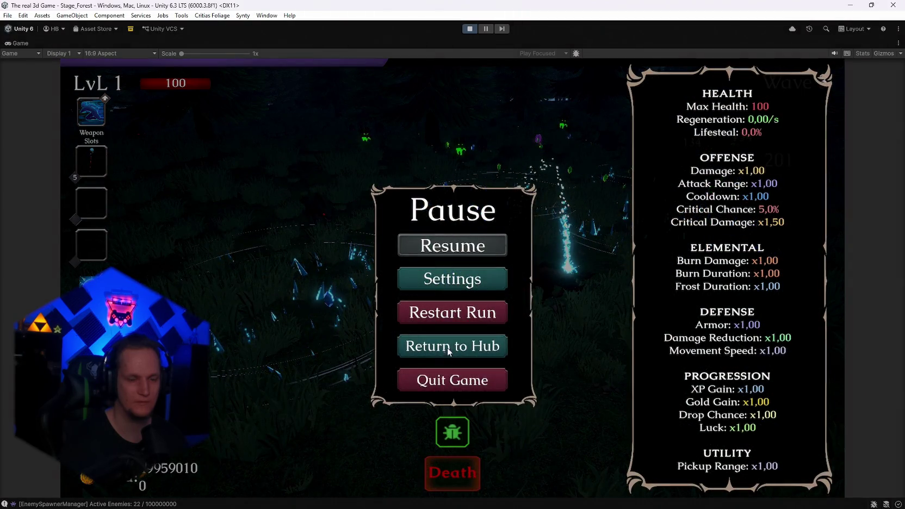
Step: Restart the Cursed Forest run from the pause menu and walk toward the mushroom ring
left_click(448, 348)
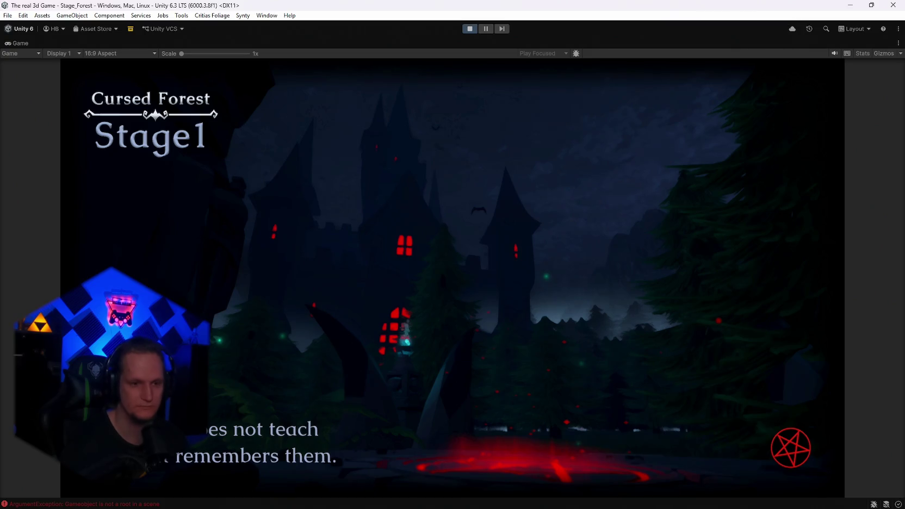
key("w")
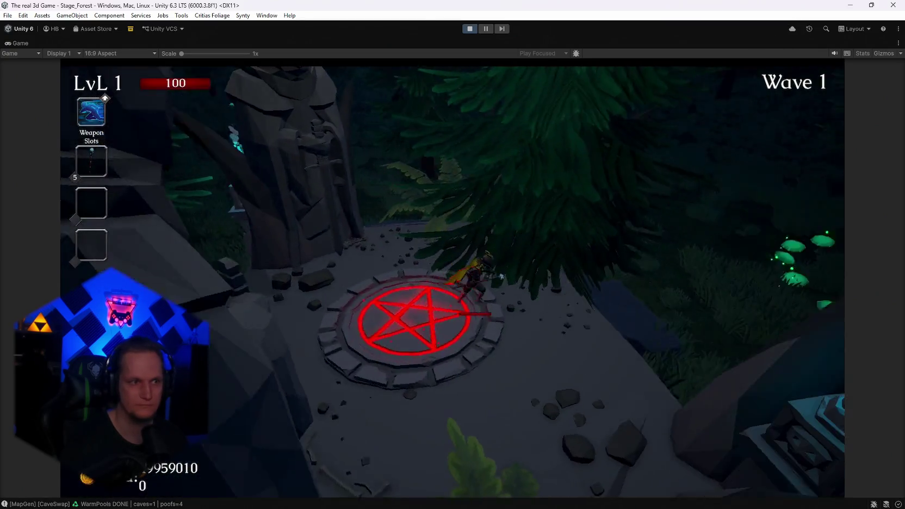
key("w")
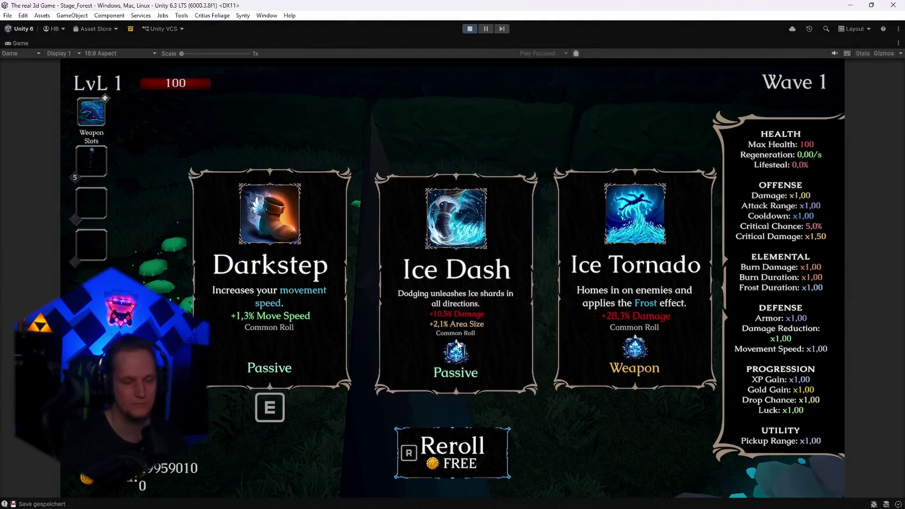
Step: Reroll the level-up cards eight times until Ice Barrier appears, then take it
left_click(457, 344)
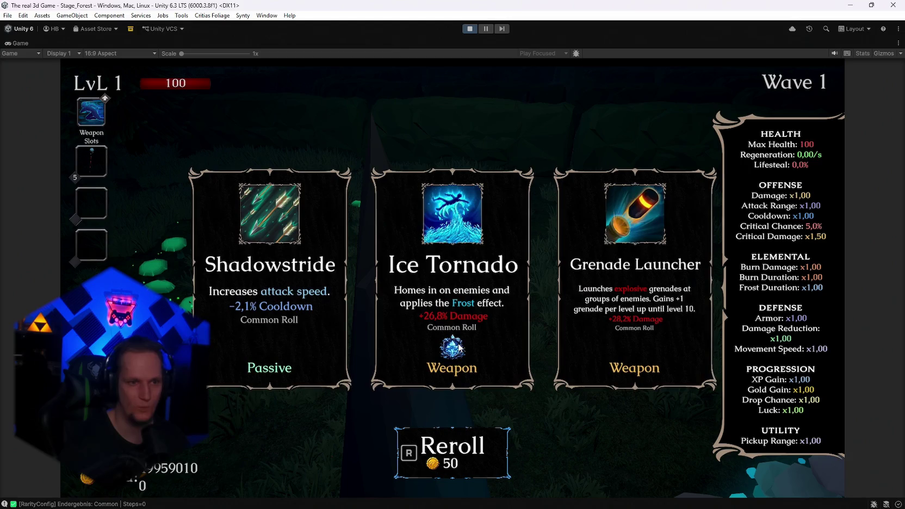
key("r")
key("r")
key("r")
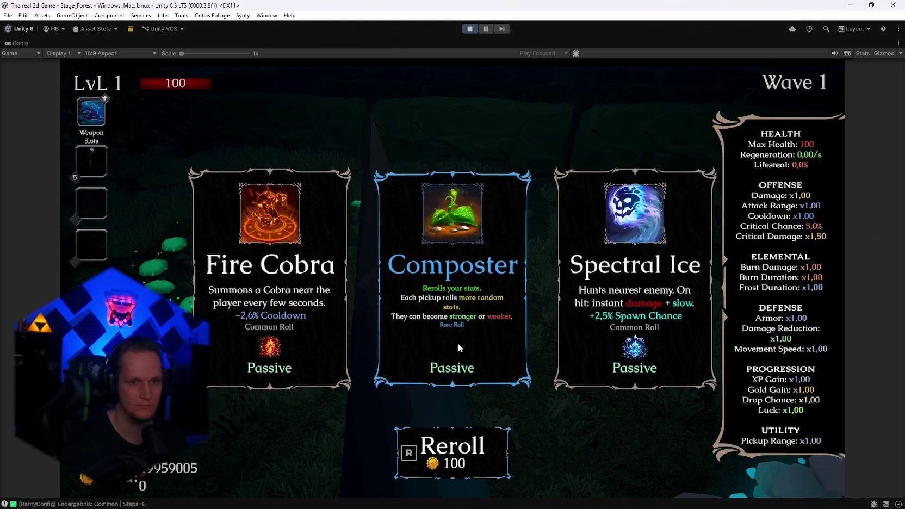
key("r")
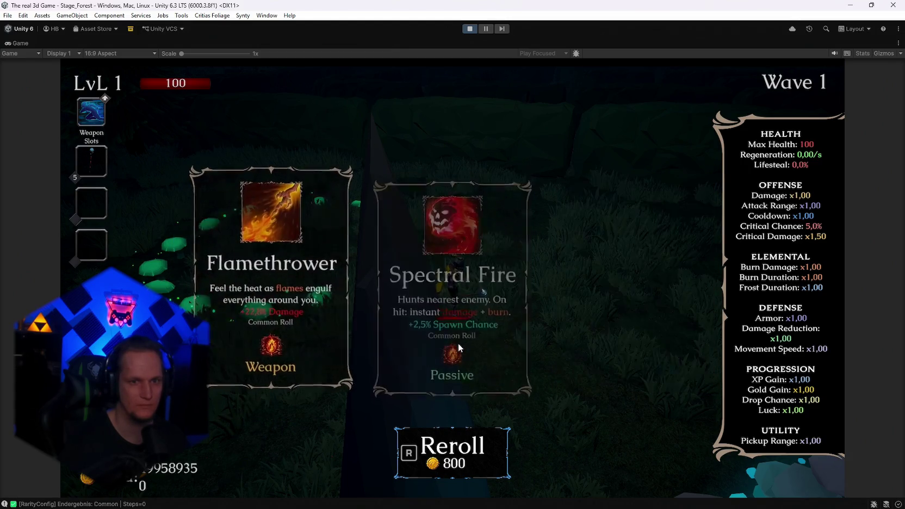
key("r")
key("r")
key("r")
key("r")
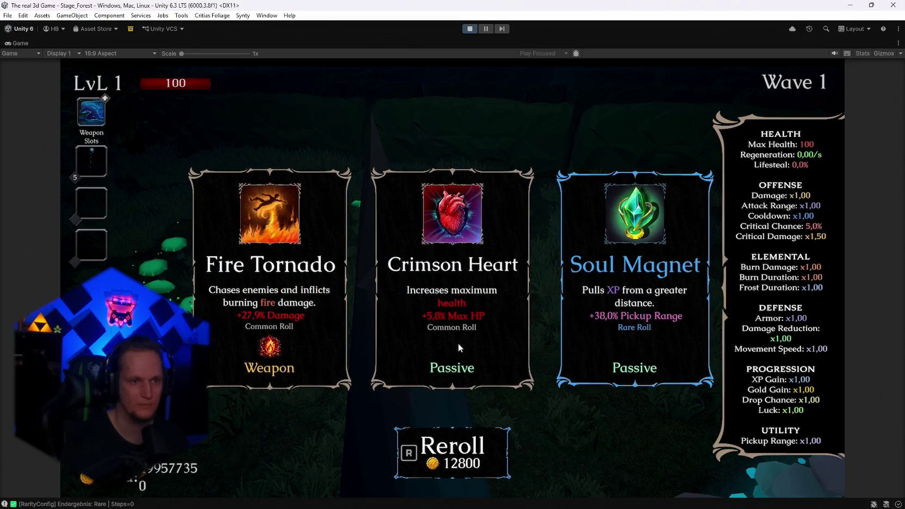
key("r")
key("r")
key("r")
key("r")
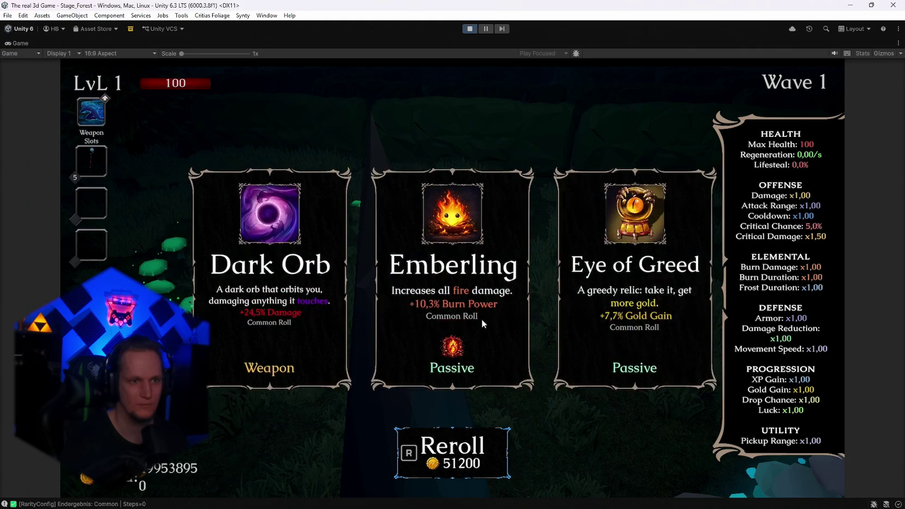
key("r")
key("r")
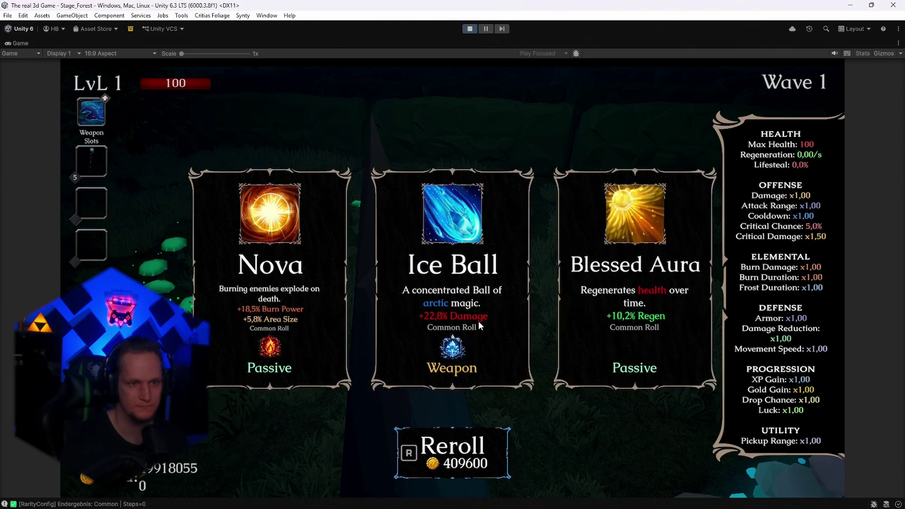
key("r")
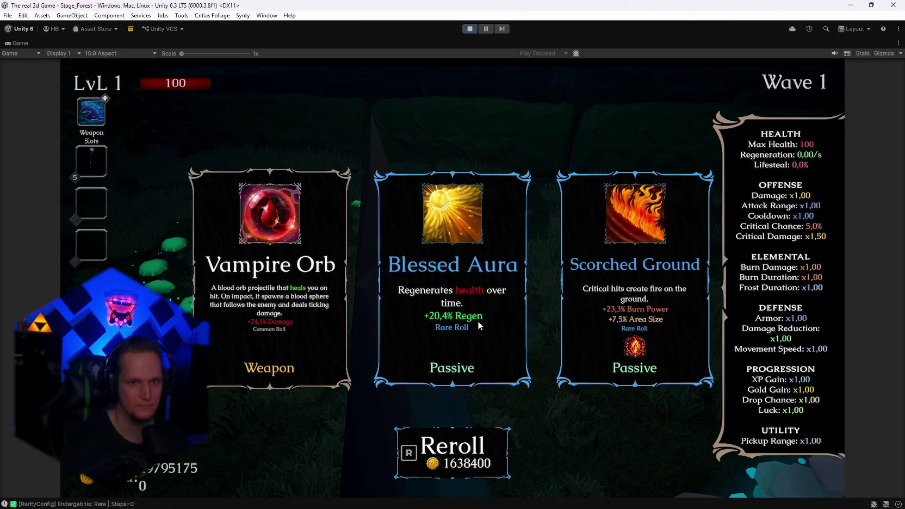
key("r")
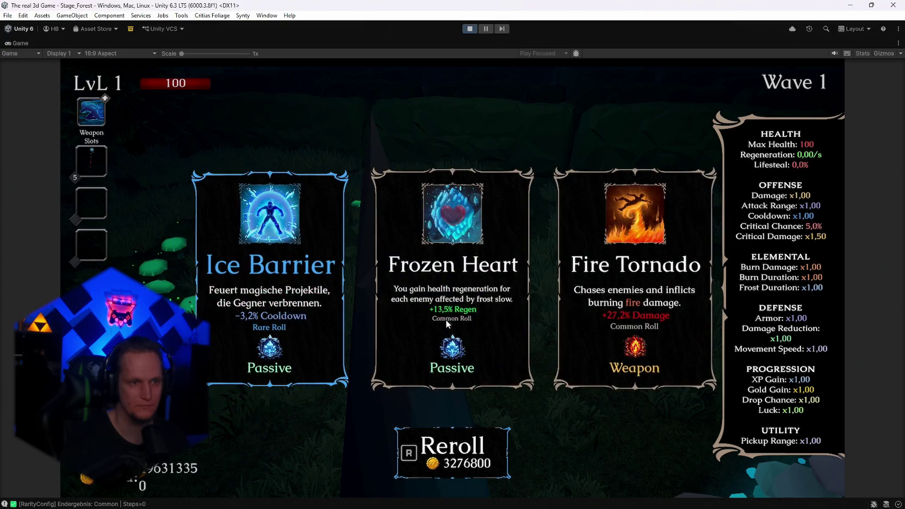
left_click(281, 286)
Step: Move the character through waves 1–2, letting the Ice Barrier engage enemies and spikes
key("w")
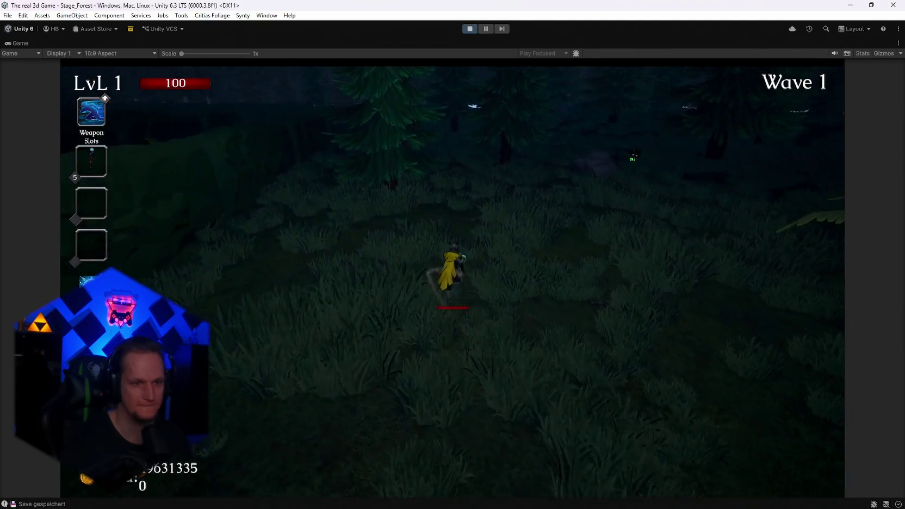
key("a")
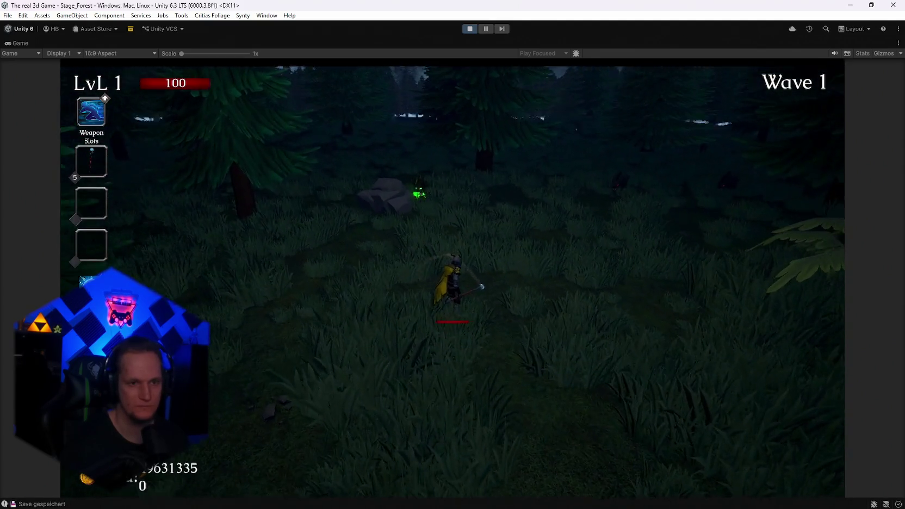
key("w")
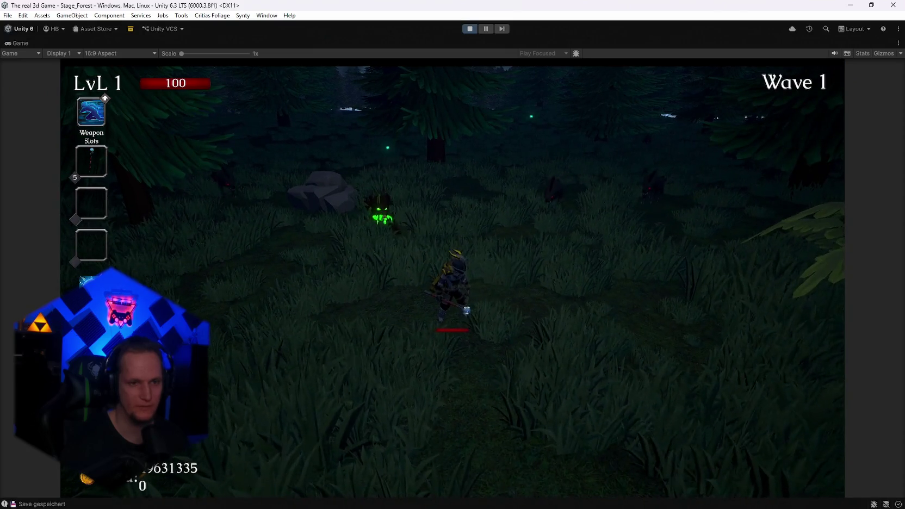
key("w")
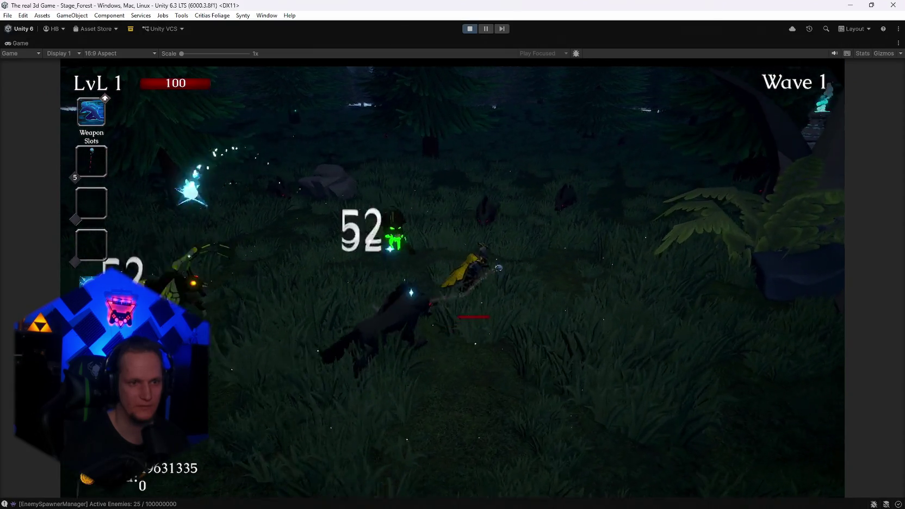
key("w")
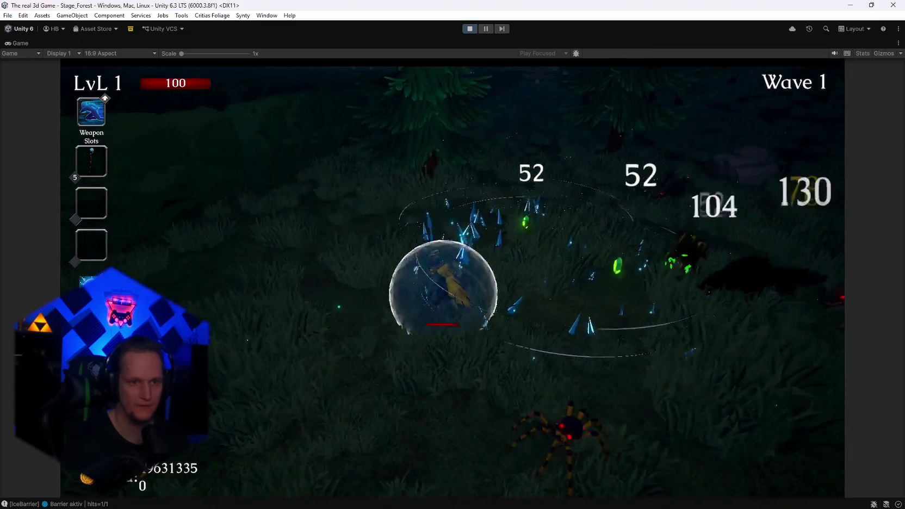
key("w")
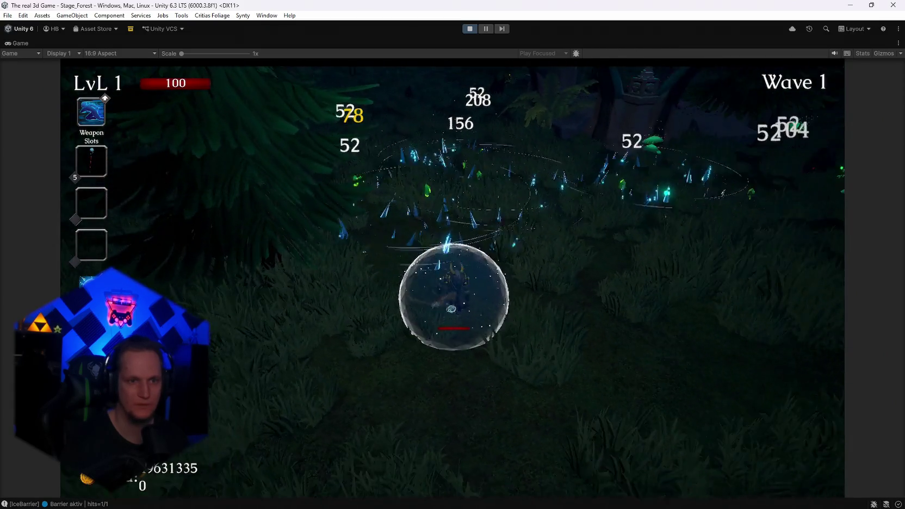
key("w")
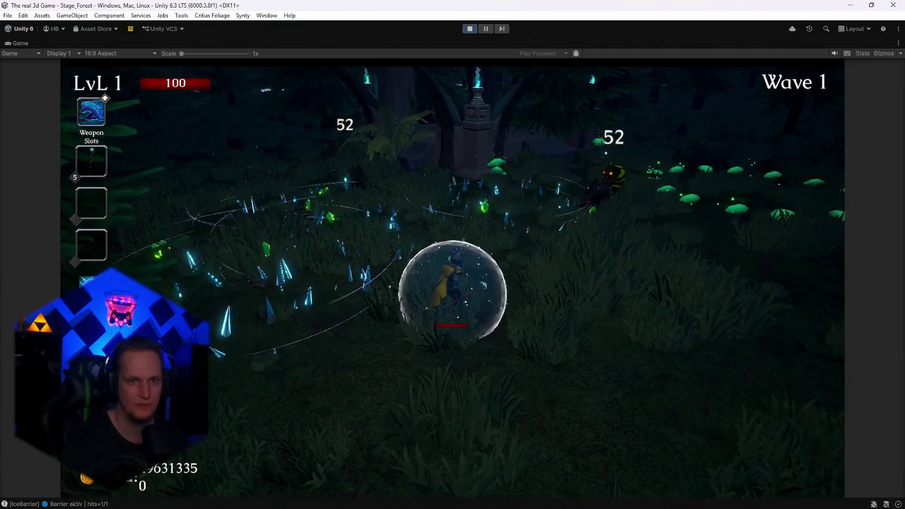
key("s")
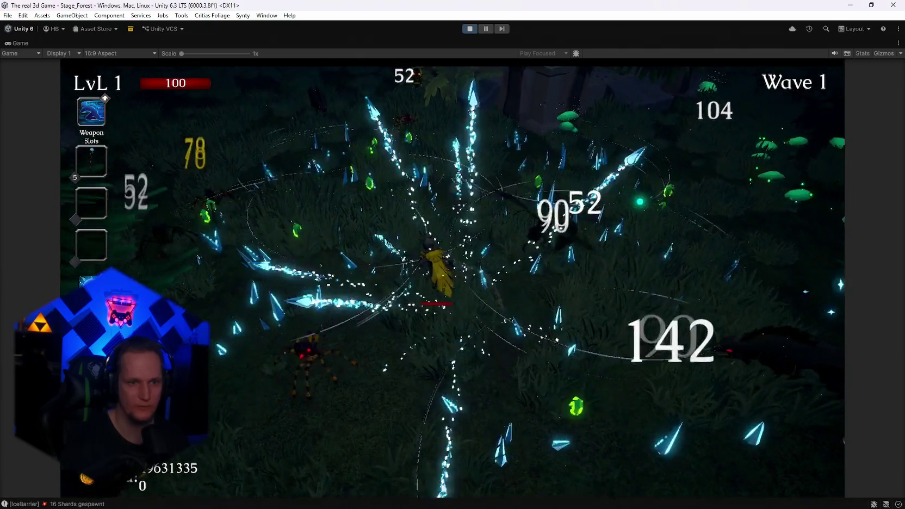
key("w")
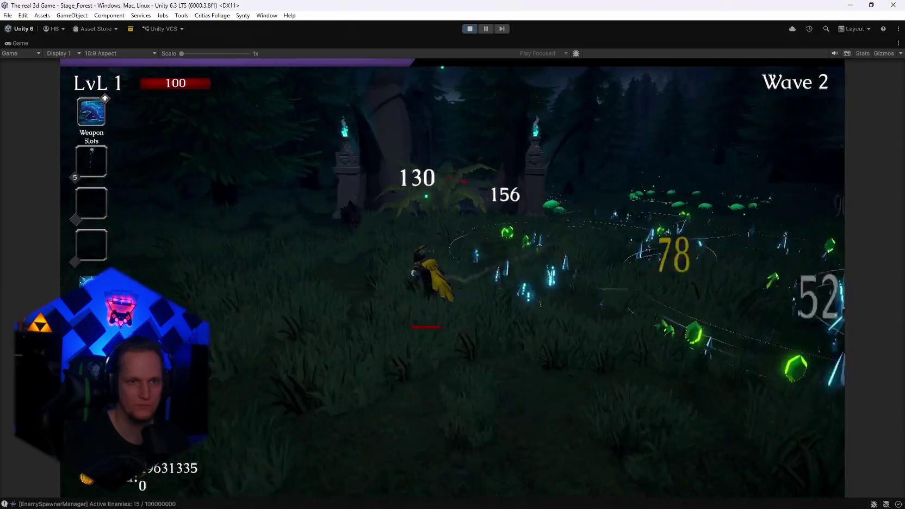
key("d")
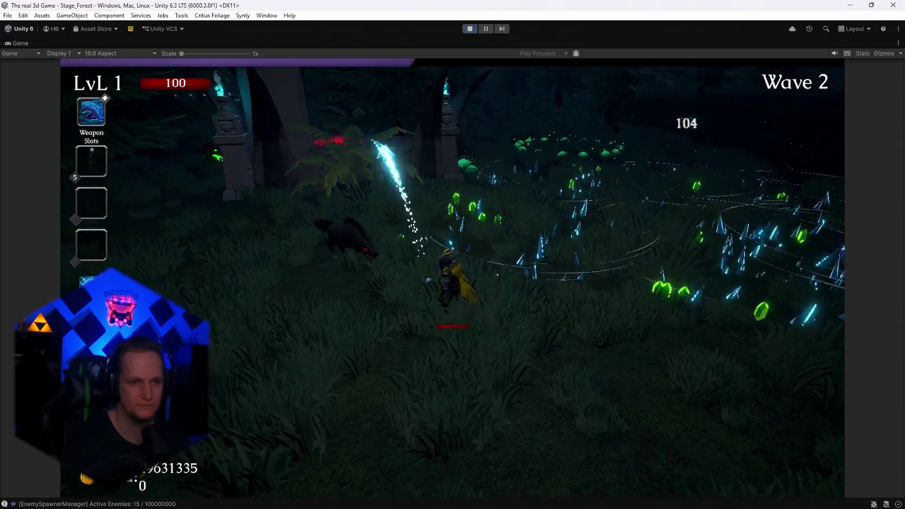
key("a")
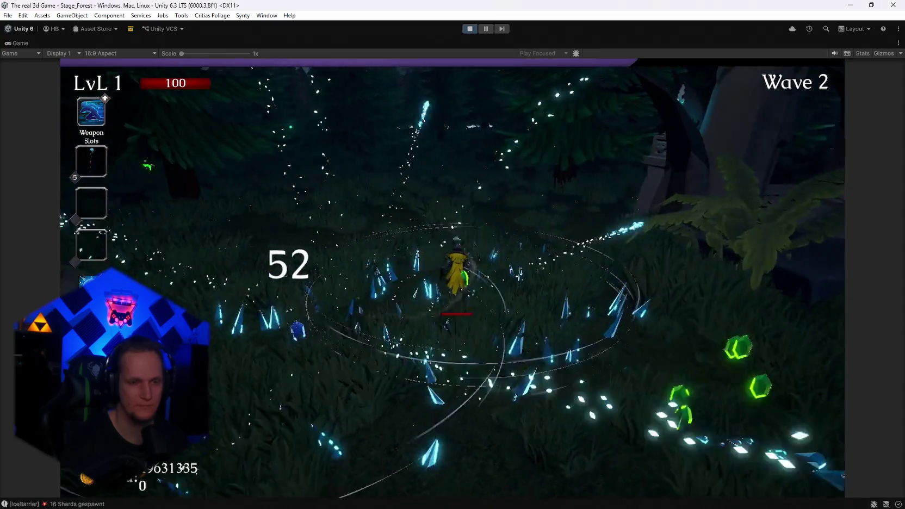
key("a")
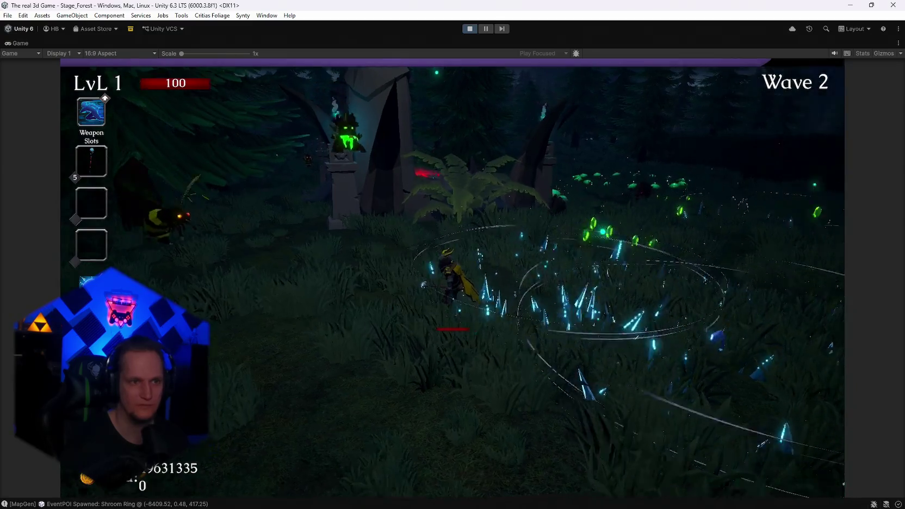
key("d")
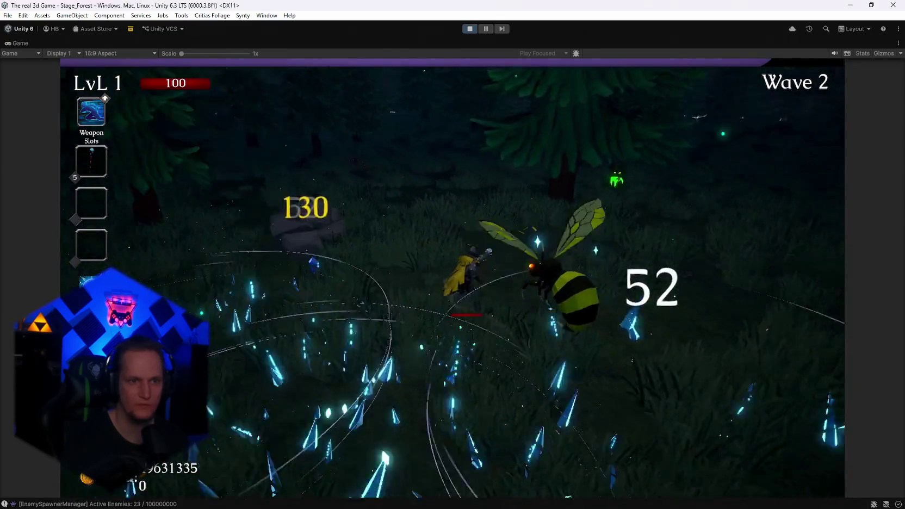
key("w")
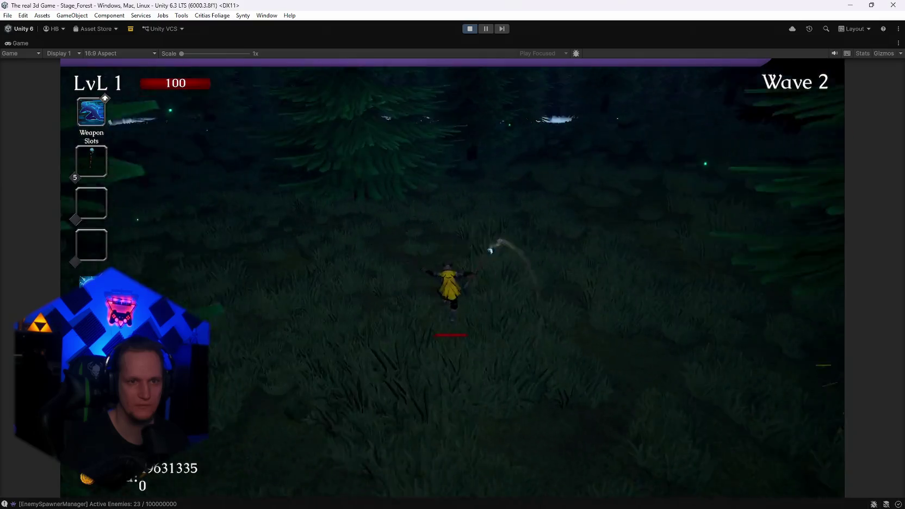
key("d")
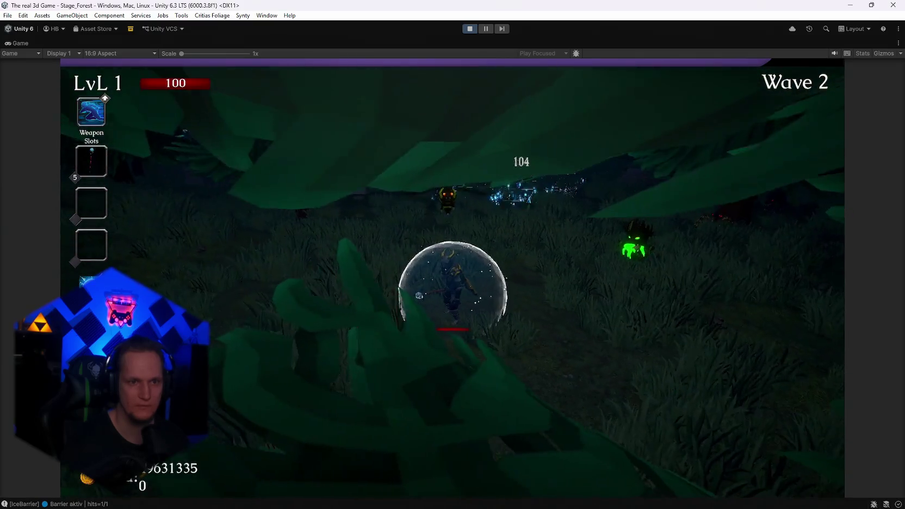
Step: Keep moving through wave 3 into wave 4 until level 2 offers Fire Tornado, Arcane Extension, Spectral Ice
key("w")
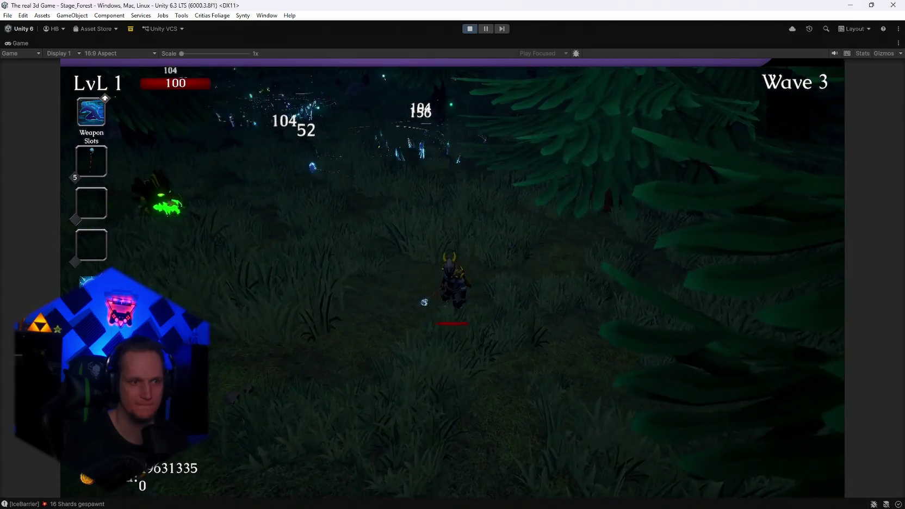
key("w")
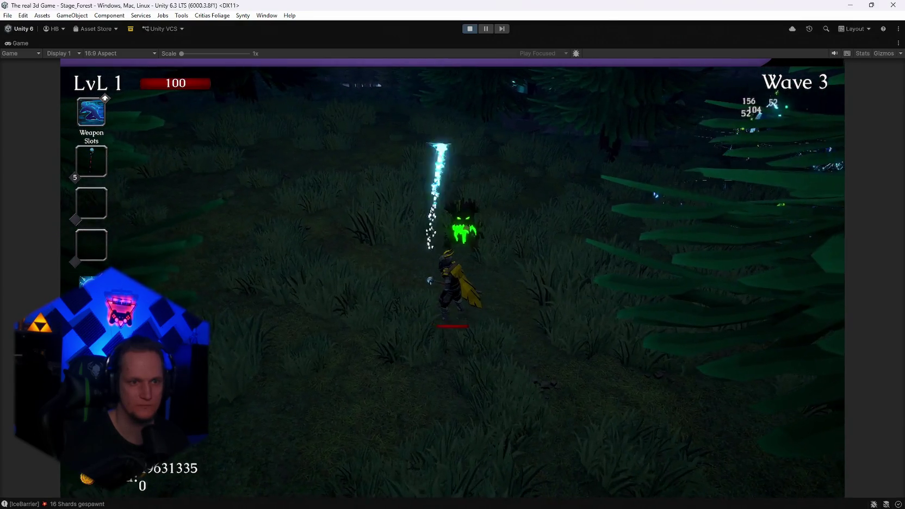
key("w")
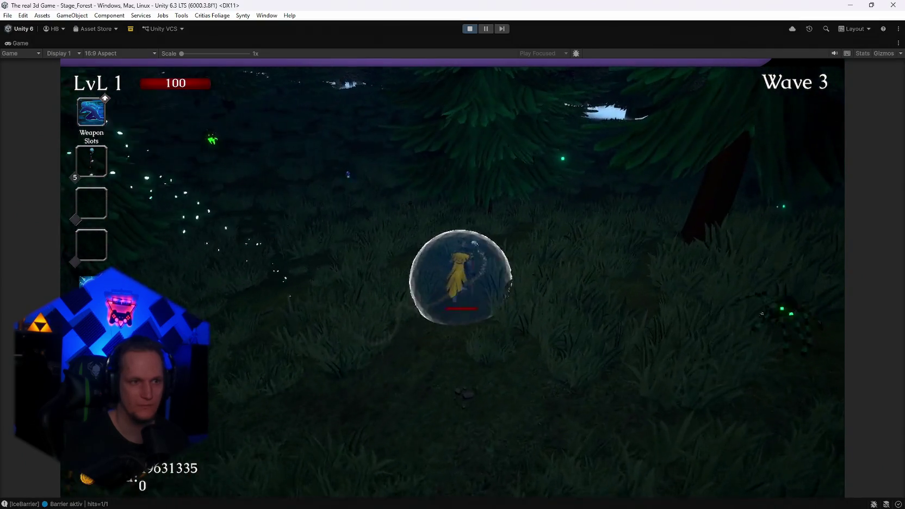
key("w")
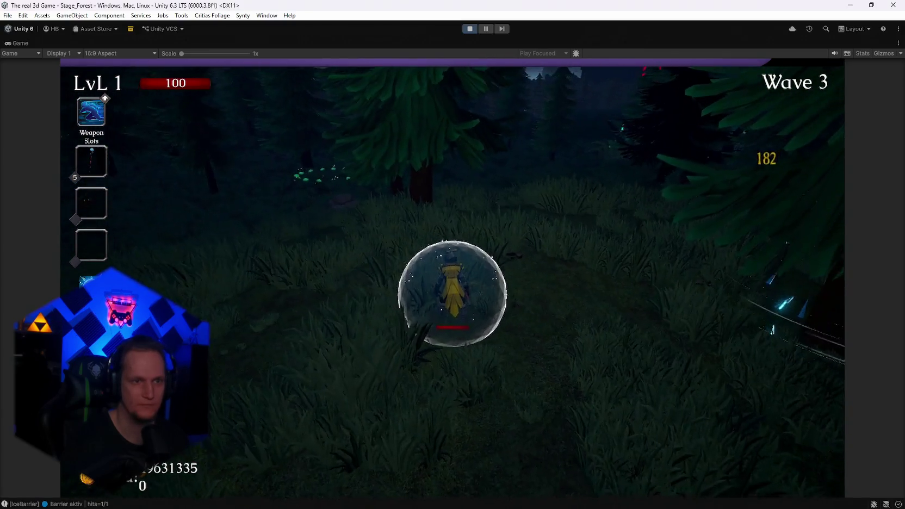
key("w")
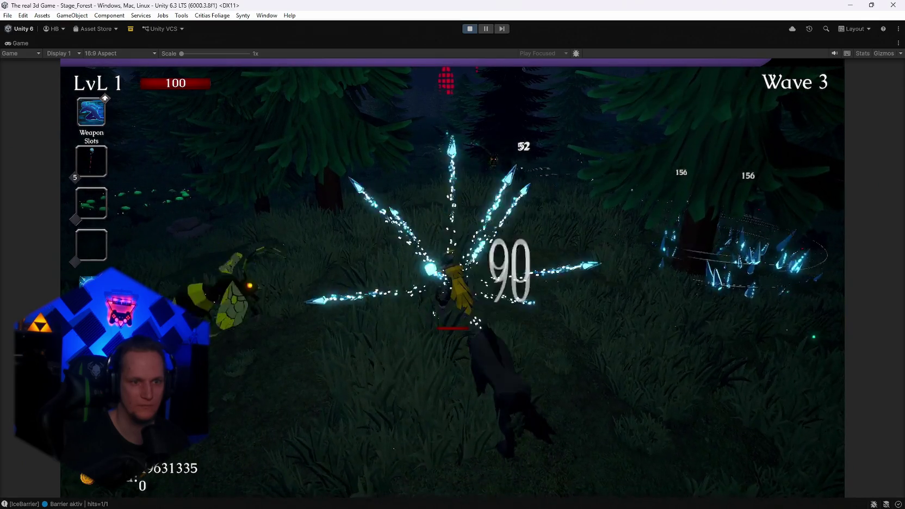
key("w")
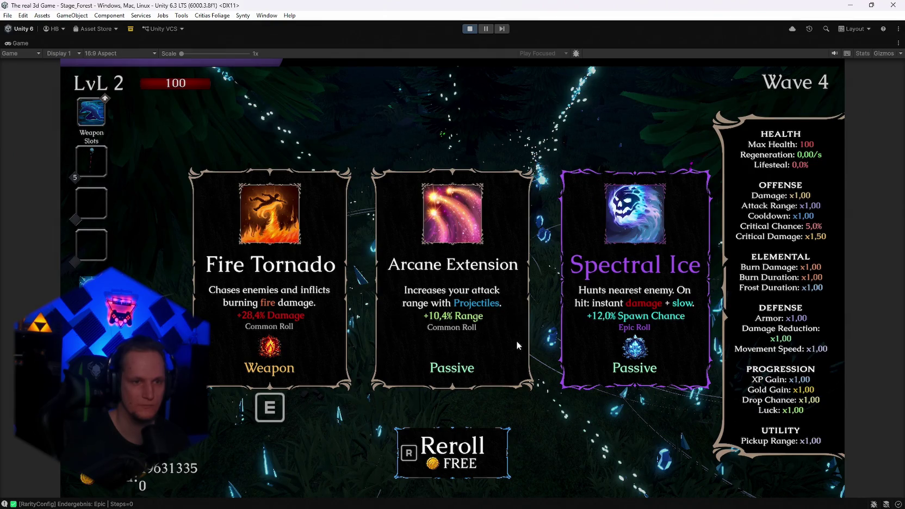
Step: Reroll five times, take Legendary Composter (Critical Damage x1,50 to x1,62), then pause at Wave 4
key("r")
key("r")
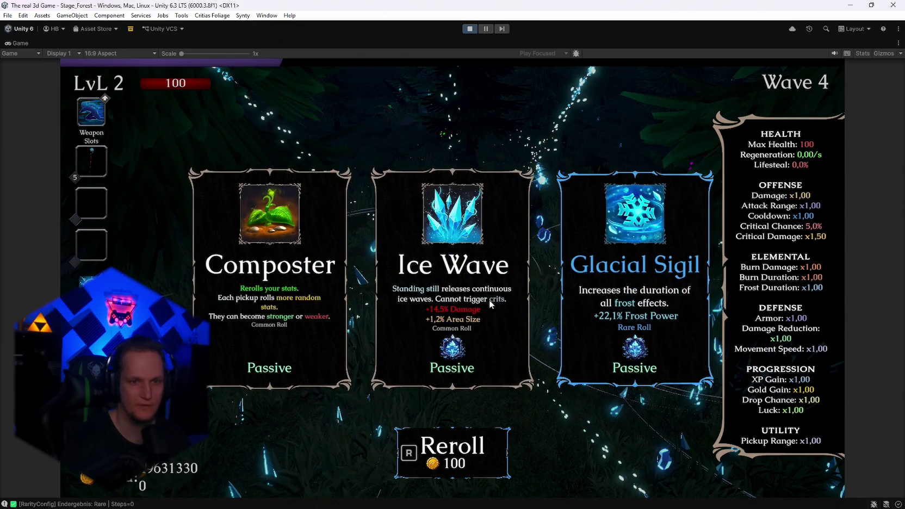
key("r")
key("r")
key("r")
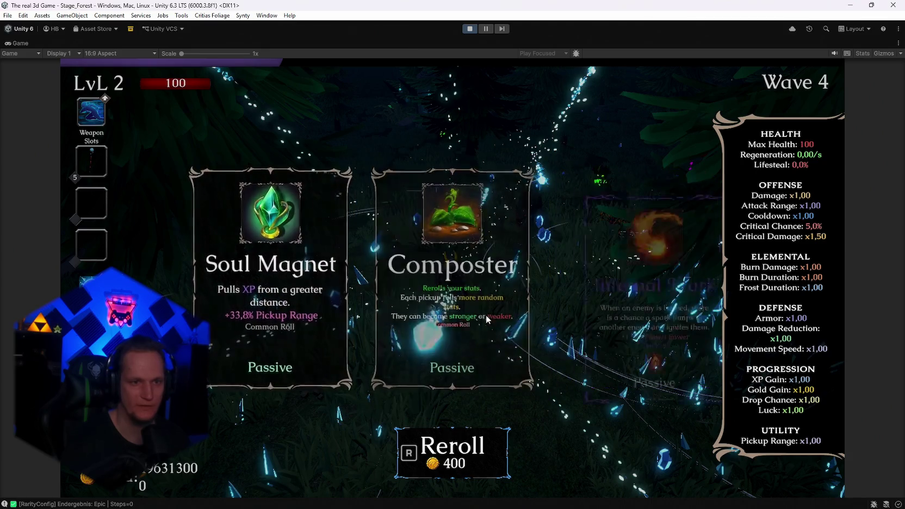
key("r")
key("r")
key("r")
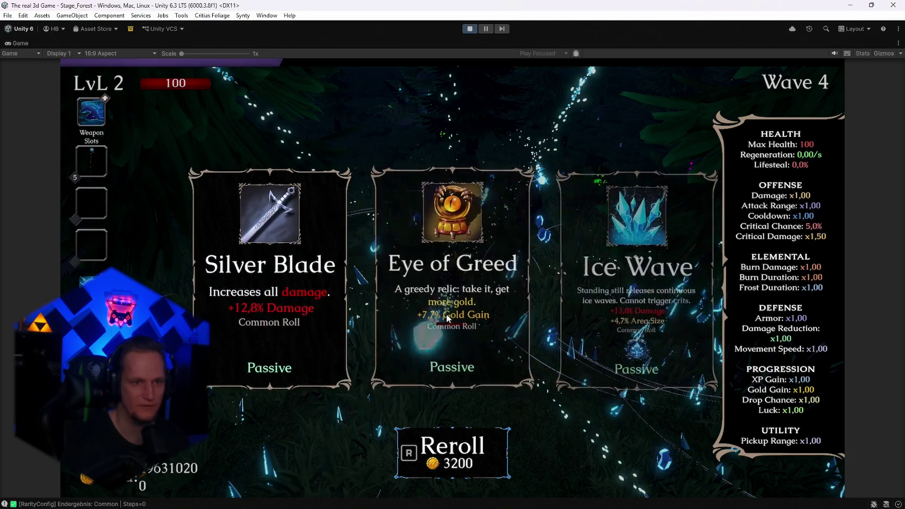
key("r")
key("r")
key("r")
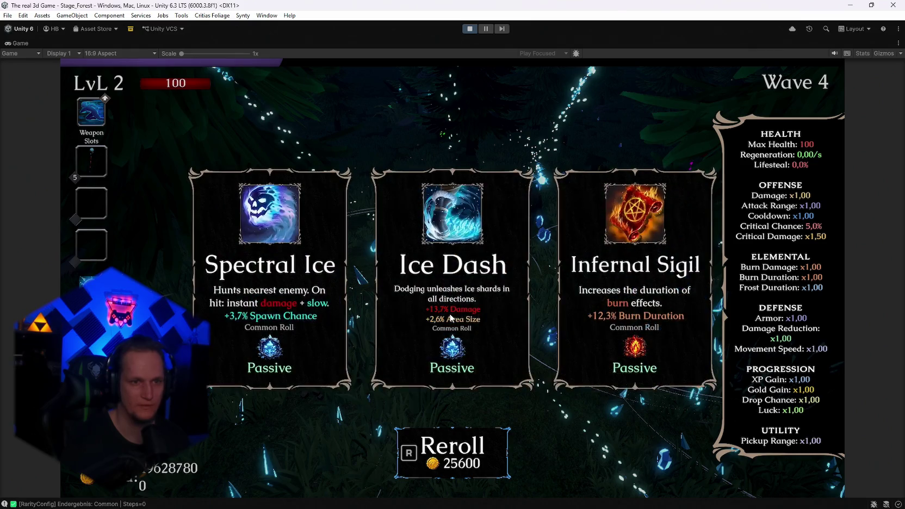
key("r")
key("r")
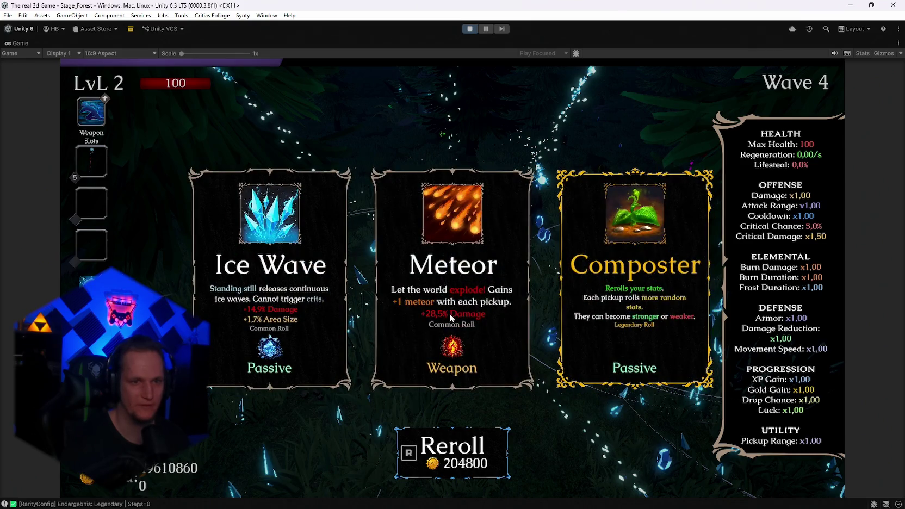
left_click(631, 284)
key("Escape")
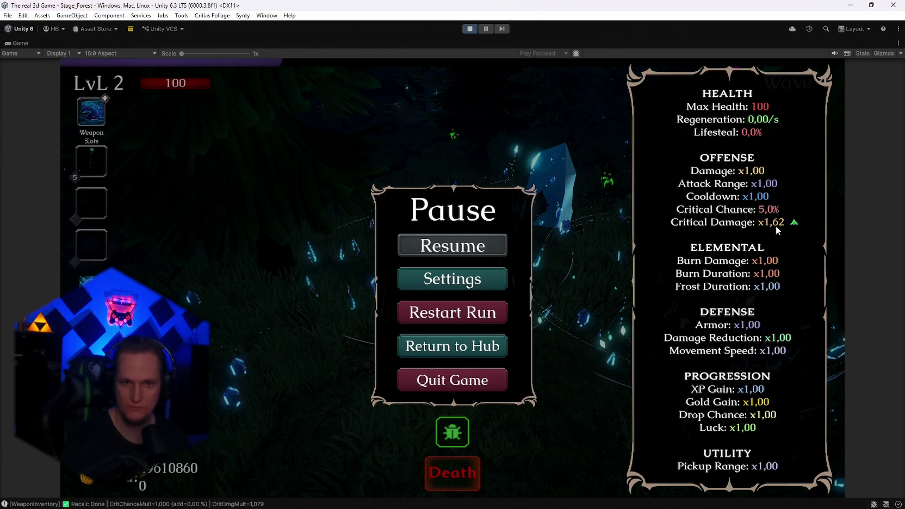
Step: Resume the run and head up the forest into the open grass as wave 5 starts
left_click(442, 252)
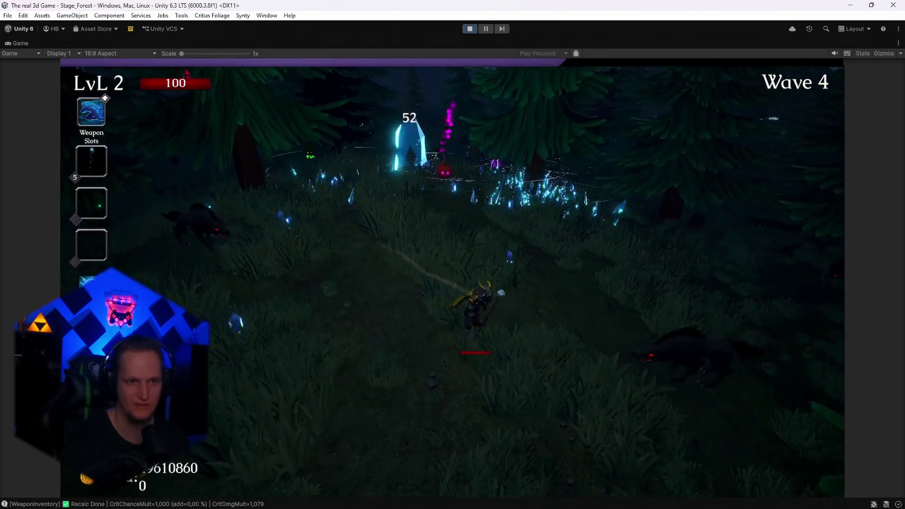
key("w")
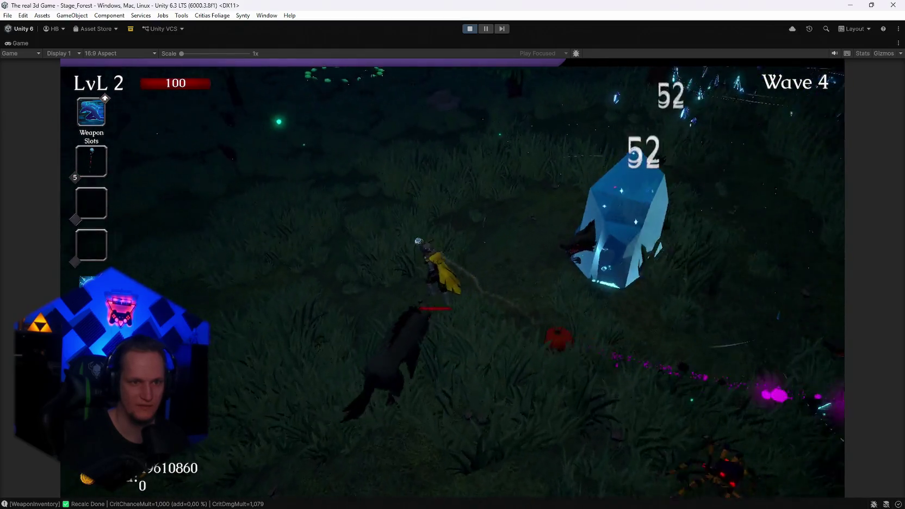
key("w")
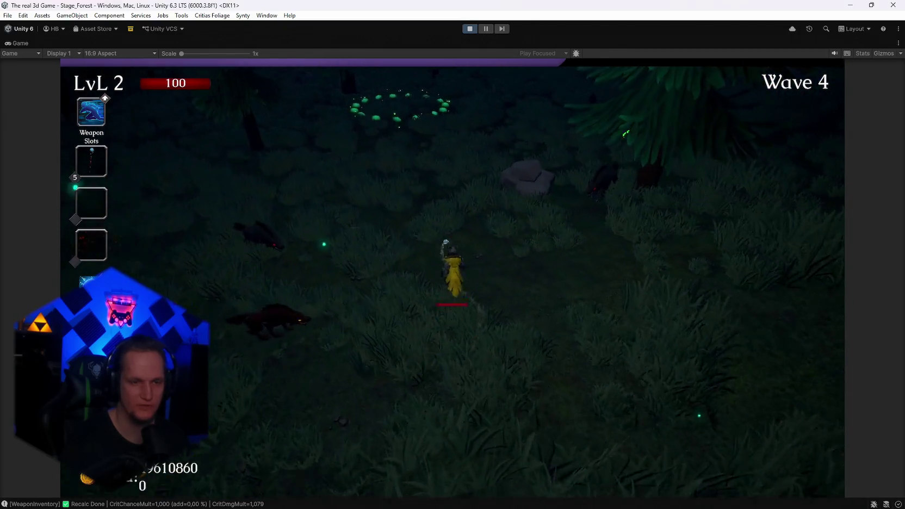
key("w")
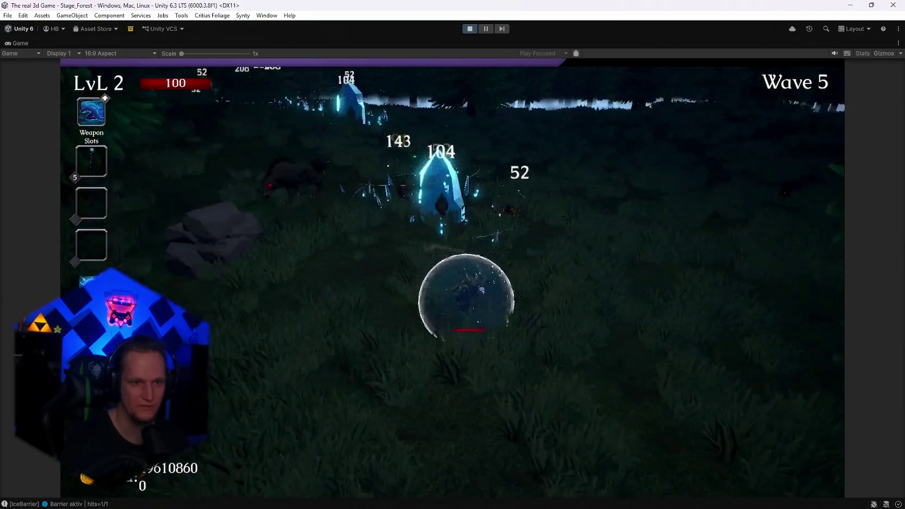
key("w")
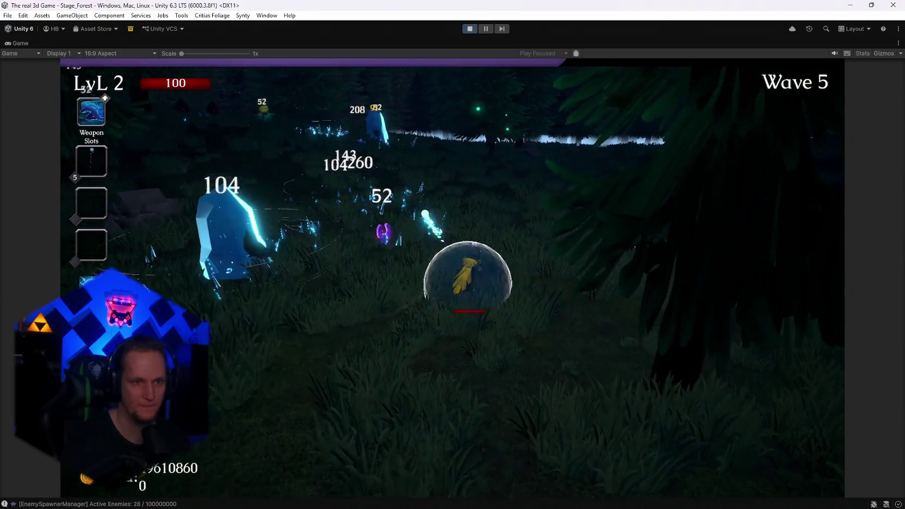
key("w")
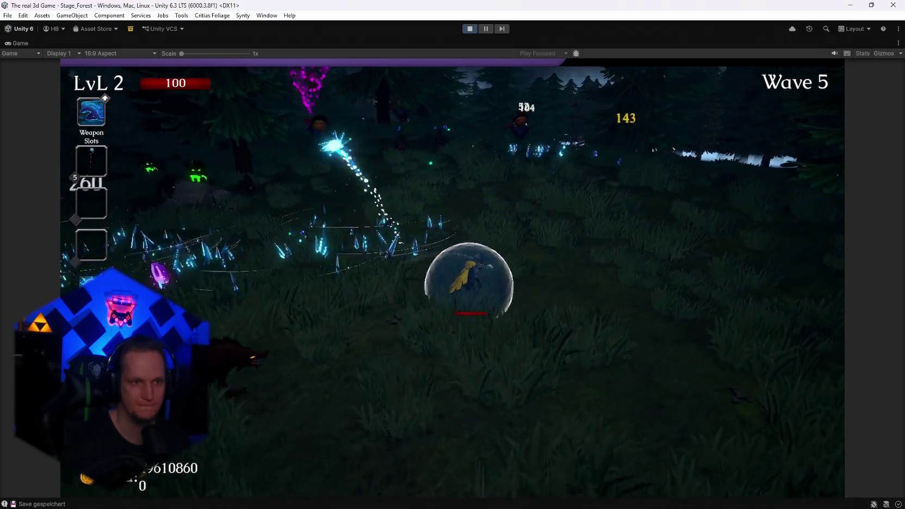
key("w")
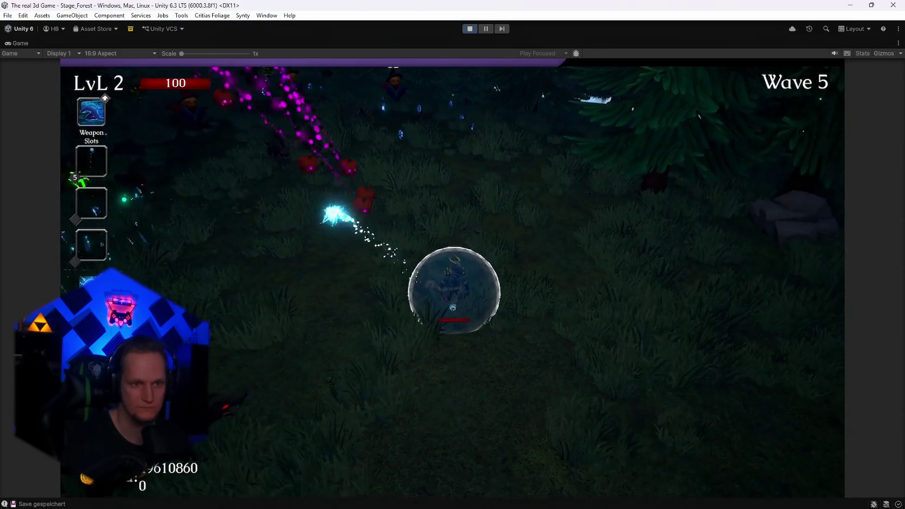
Step: Steer the character left and right around the wolves through the forest
key("d")
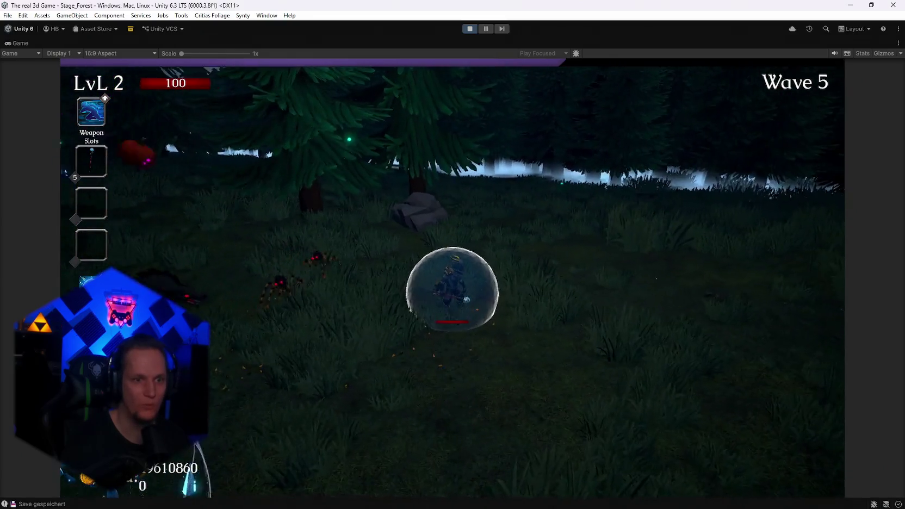
key("a")
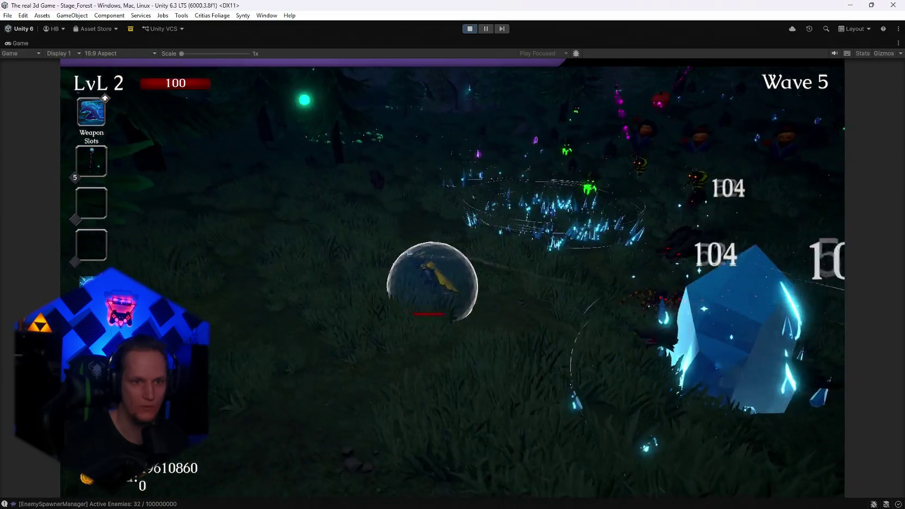
key("a")
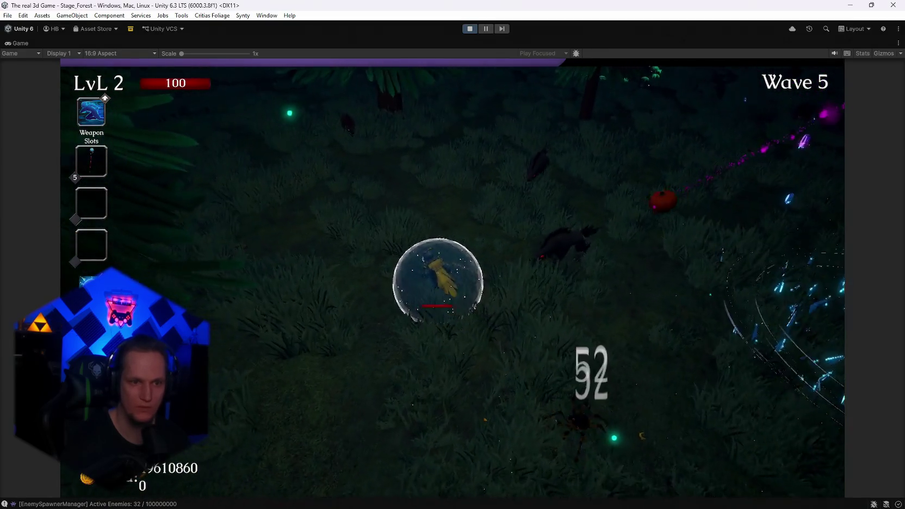
key("a")
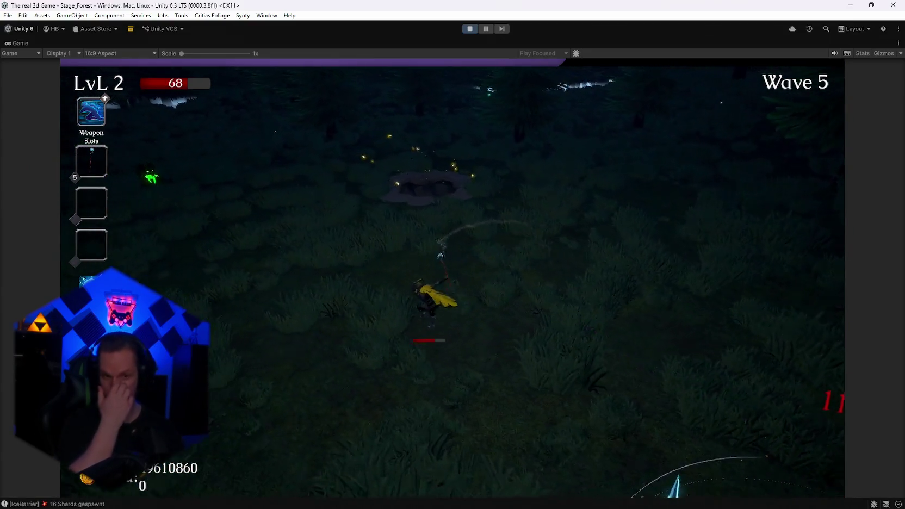
key("a")
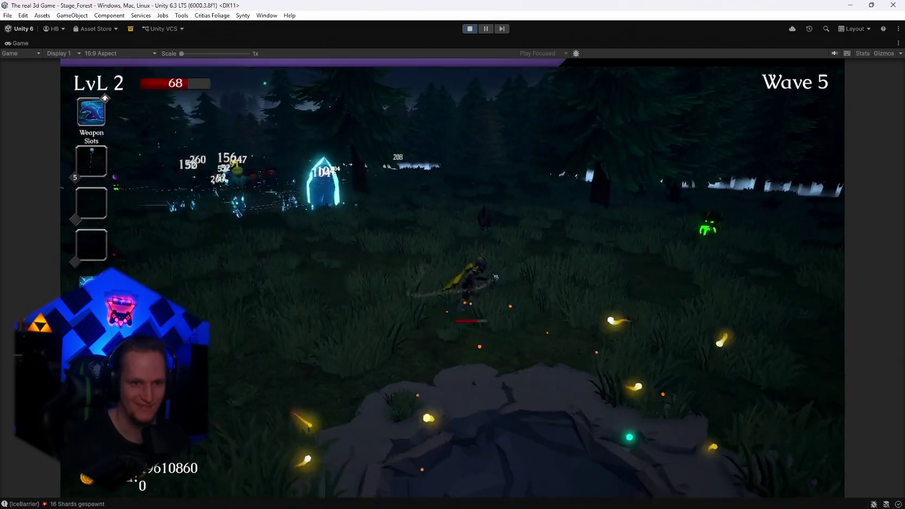
key("a")
key("a")
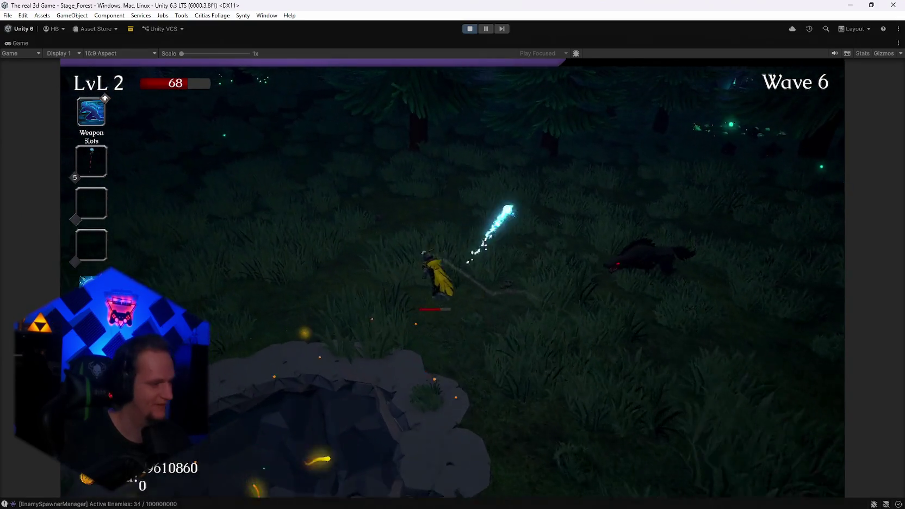
key("d")
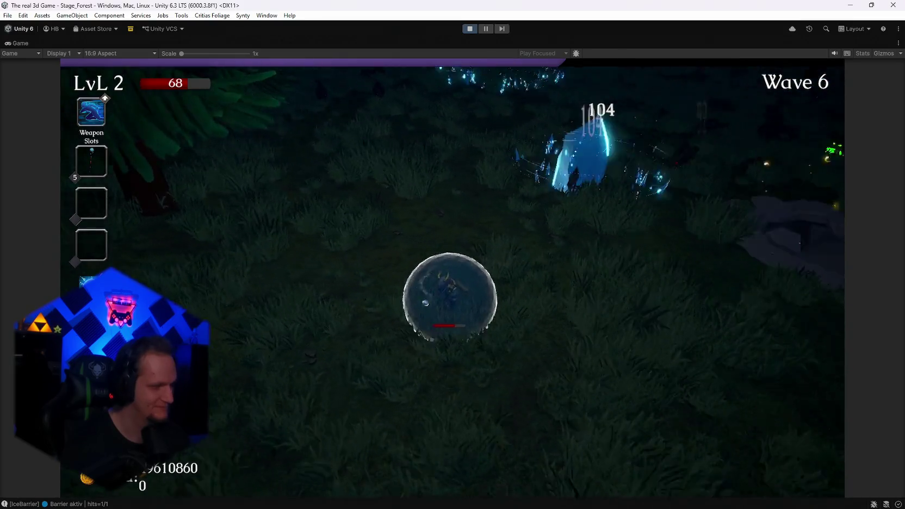
key("a")
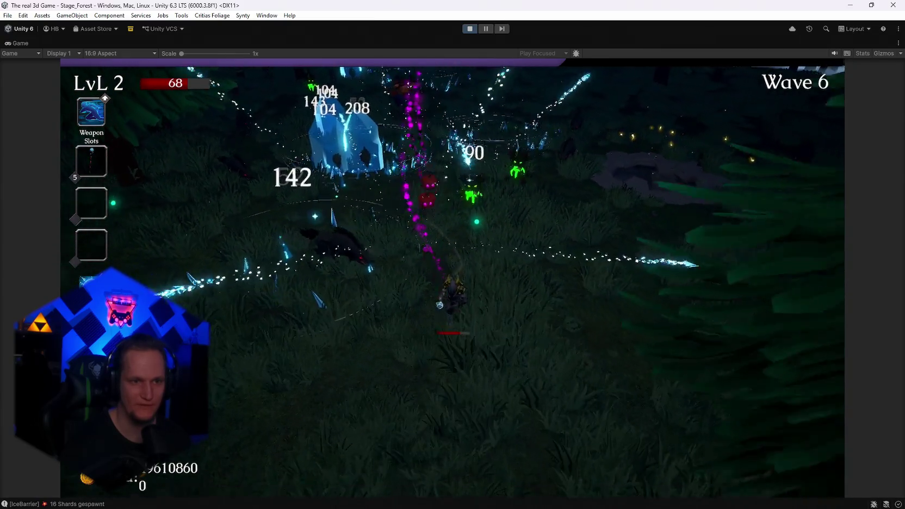
key("a")
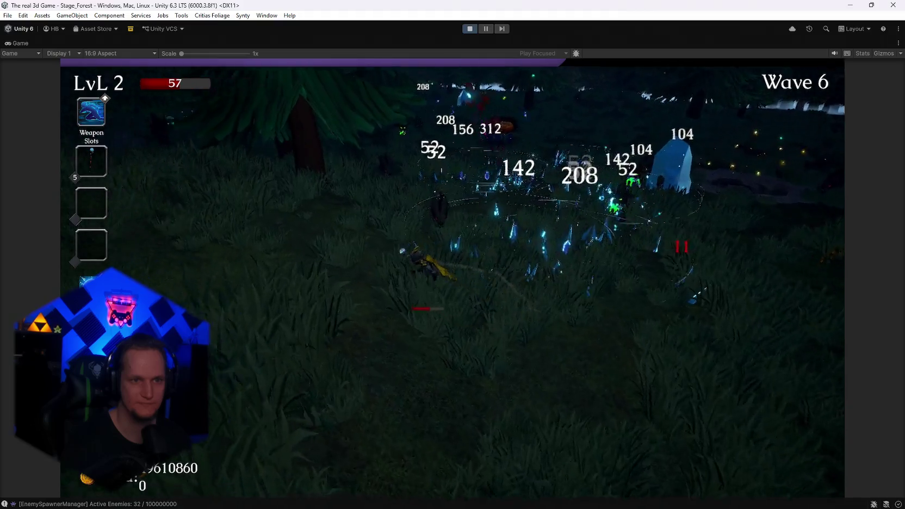
key("w")
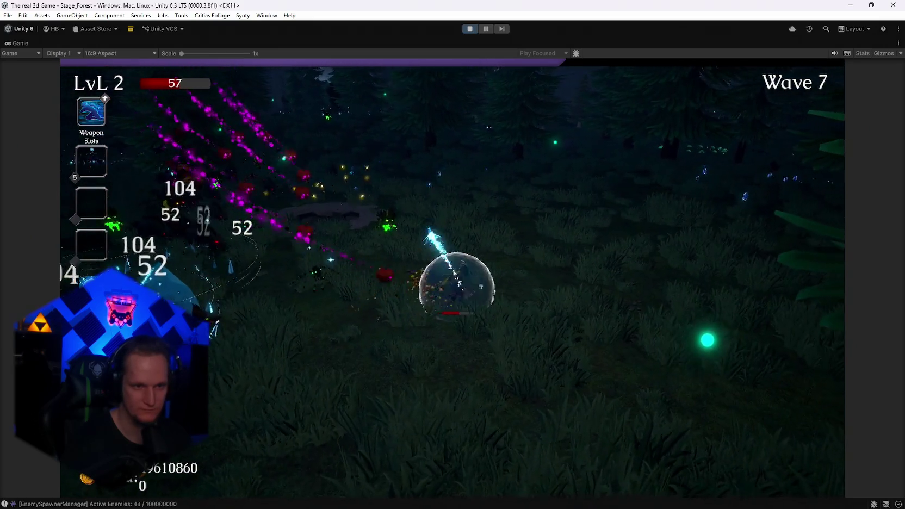
Step: Run toward the blue crystals and take the Ice Blade upgrade at level 3
key("w")
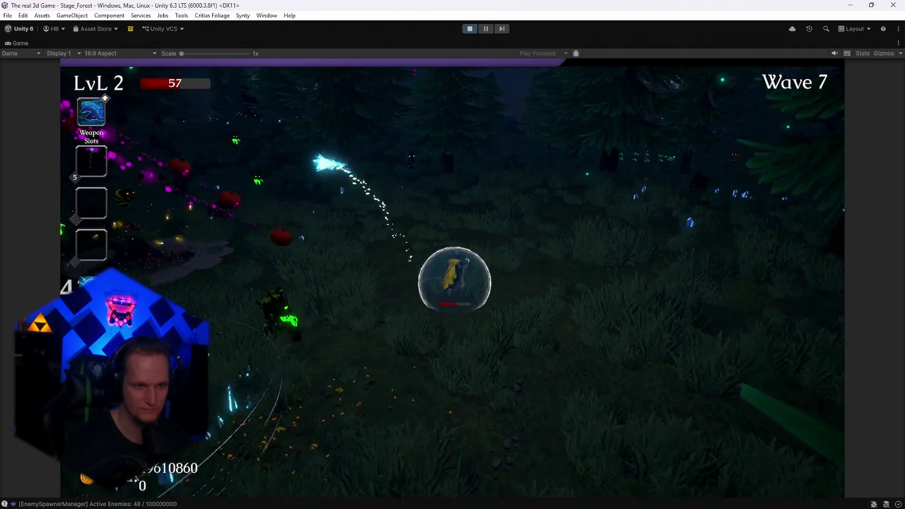
key("w")
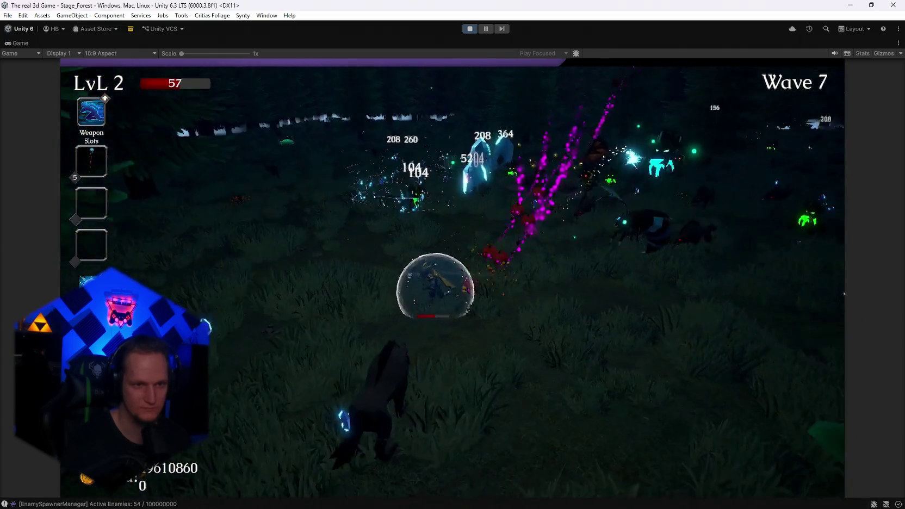
key("w")
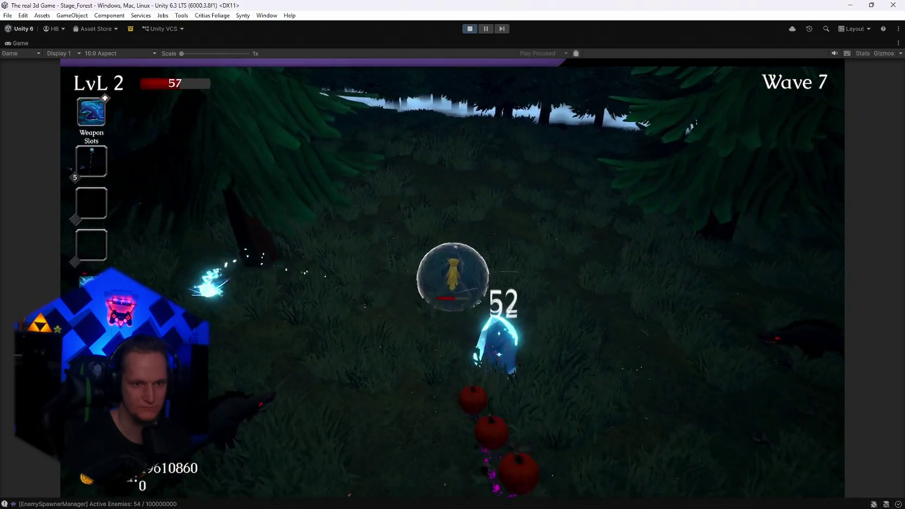
key("w")
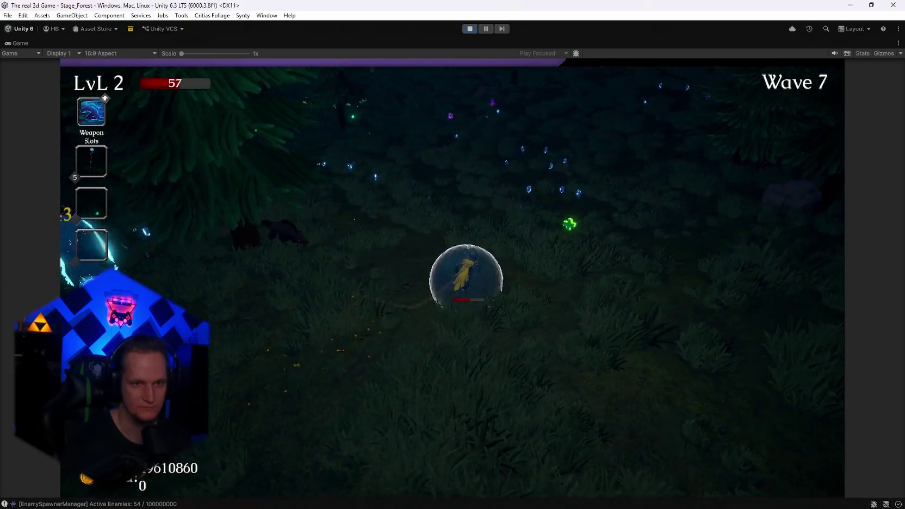
left_click(440, 314)
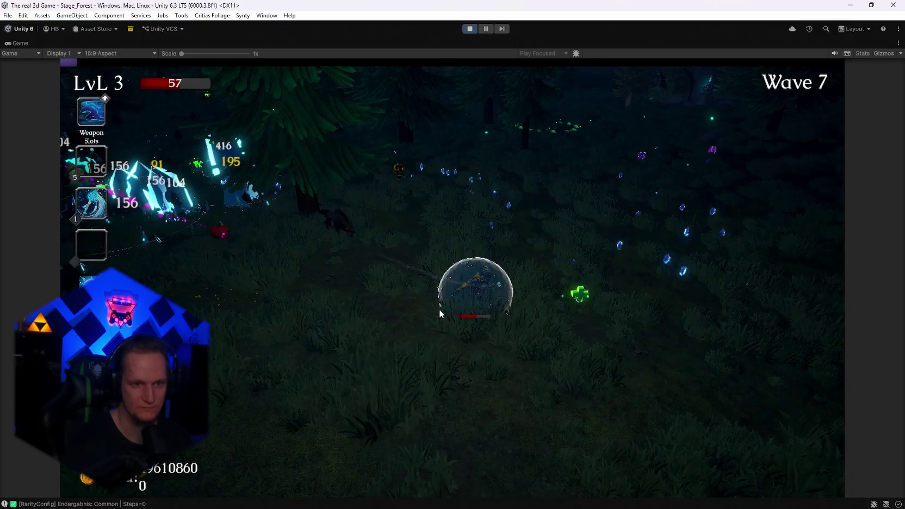
Step: Take the Composter upgrade, then pause and resume the run
key("w")
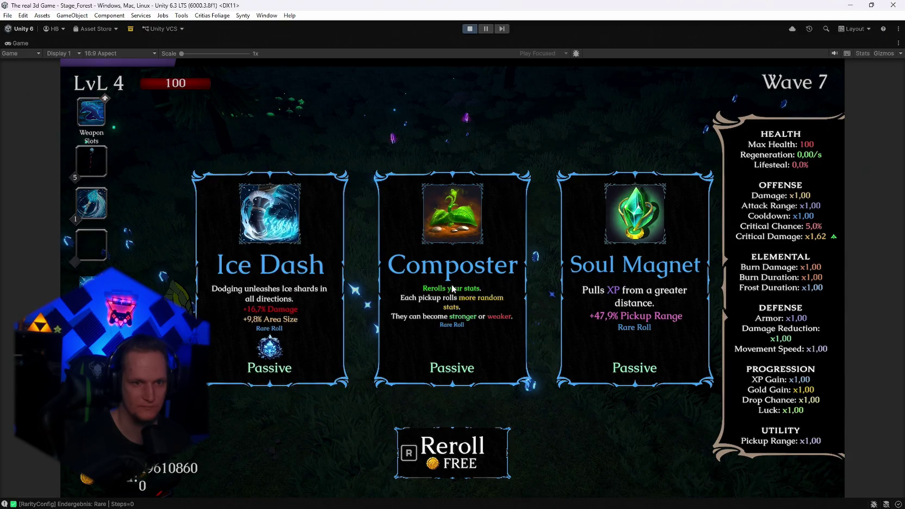
left_click(452, 288)
key("Escape")
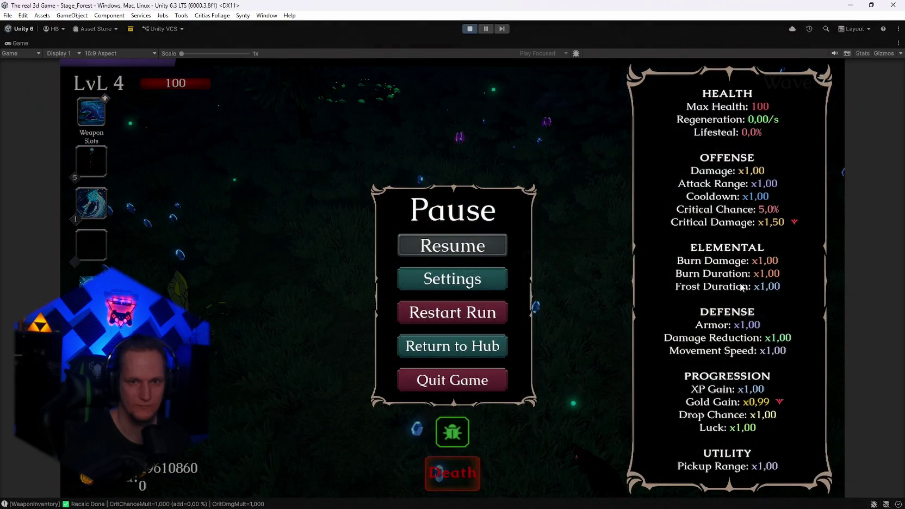
key("Escape")
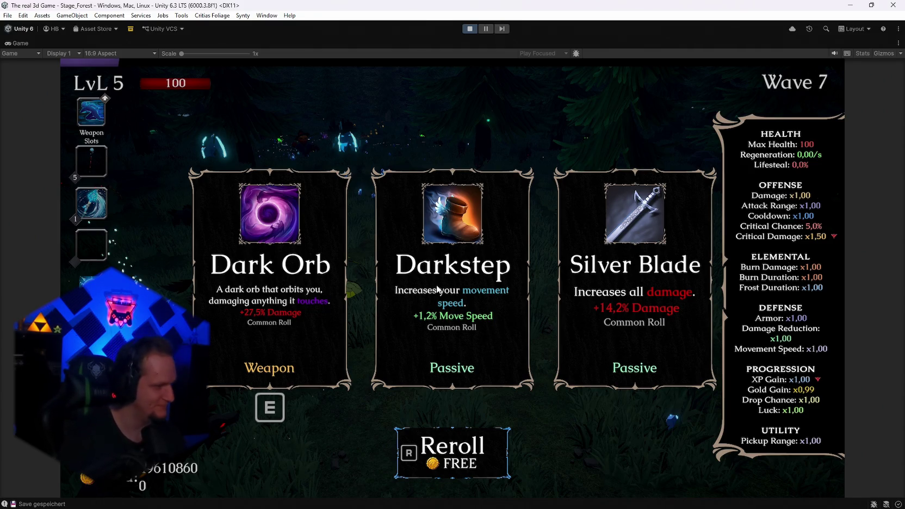
Step: Take Darkstep, the level 6–7 upgrades and Grenade Launcher, then stop Play mode at level 10
left_click(462, 304)
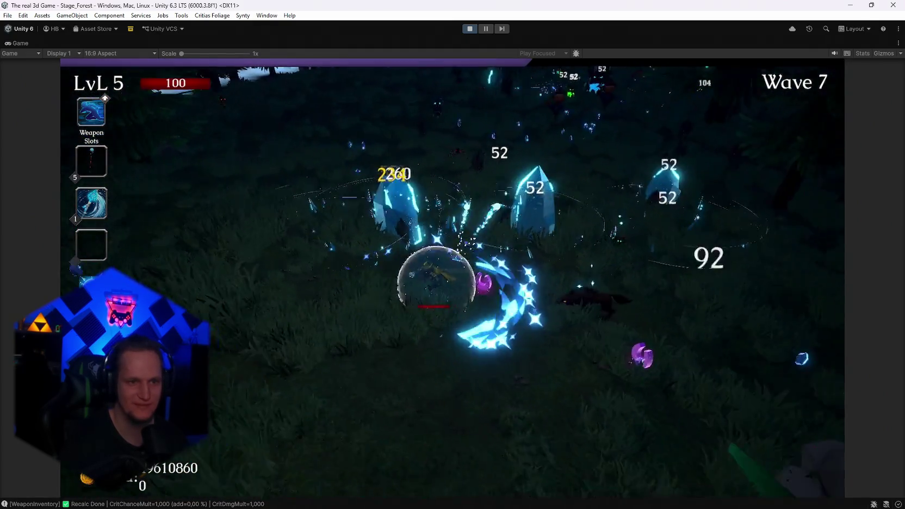
left_click(453, 282)
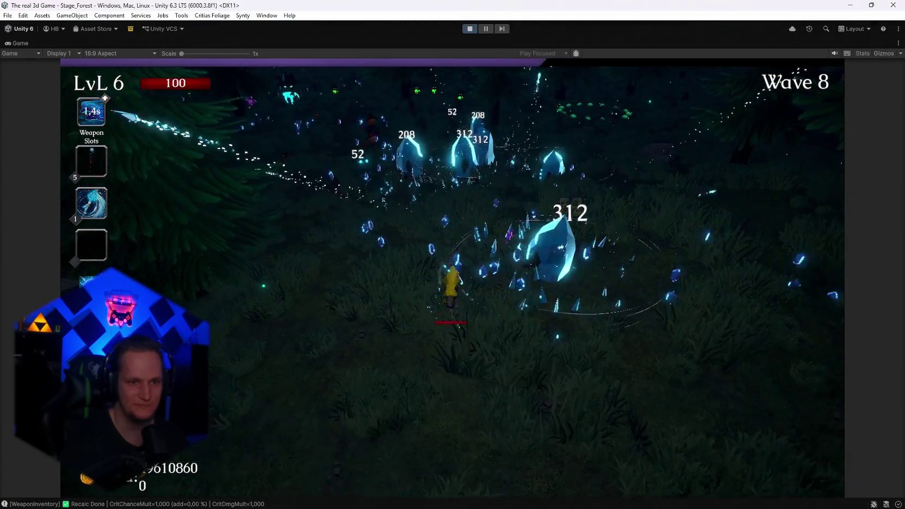
left_click(452, 282)
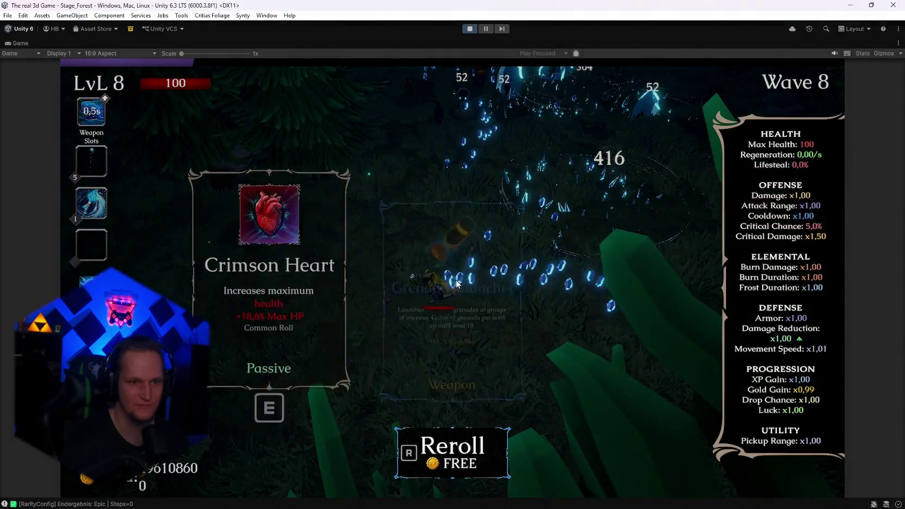
left_click(464, 295)
left_click(464, 296)
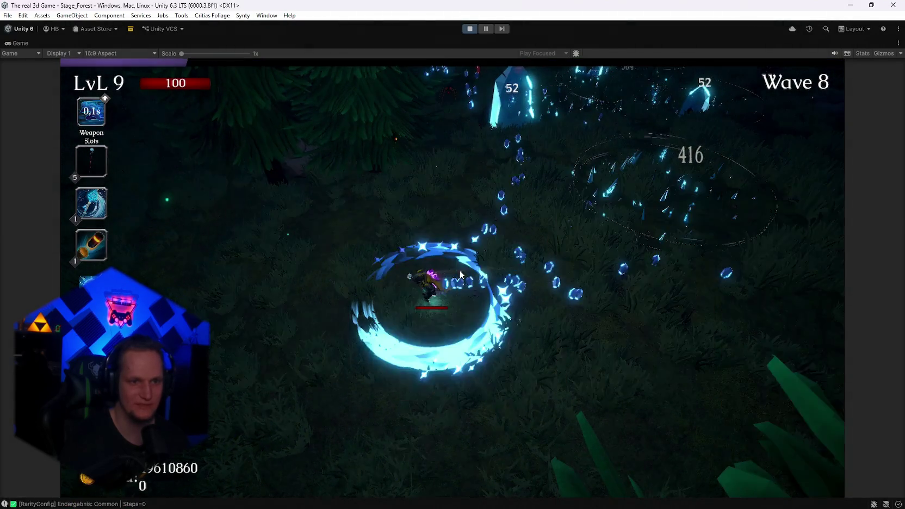
left_click(478, 30)
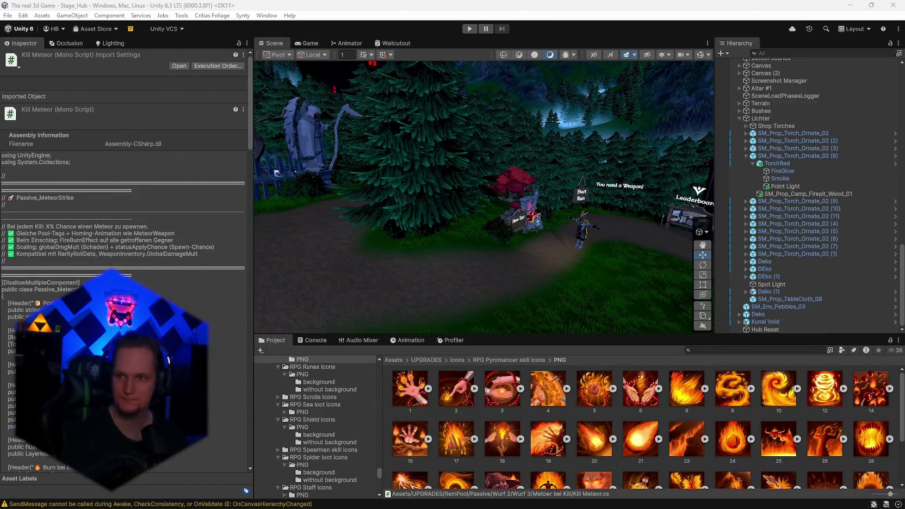
Step: Bring Visual Studio forward and show IceBarrier.cs at its BuildBarrierObject method
left_click(599, 504)
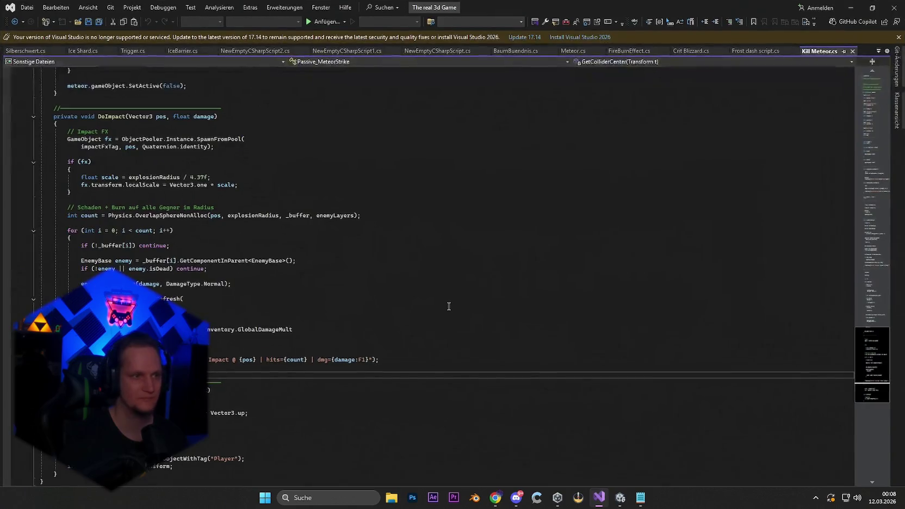
left_click(175, 51)
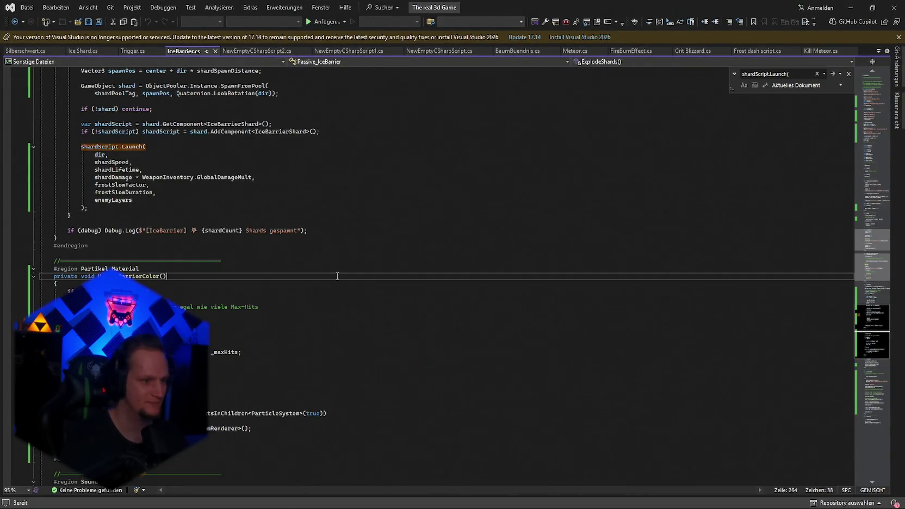
left_click(378, 300)
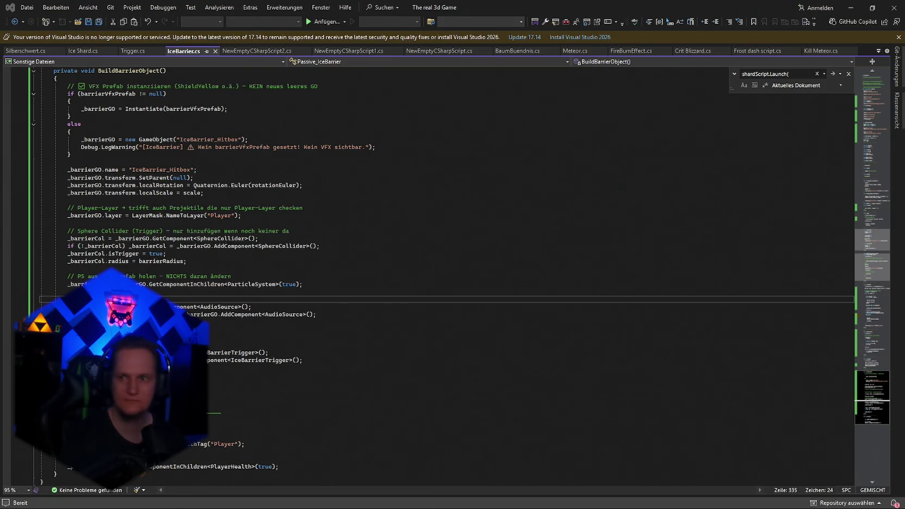
Step: Search for OnBarrierHit with Find and place the cursor in its method body
left_click(490, 330)
key("ctrl+f")
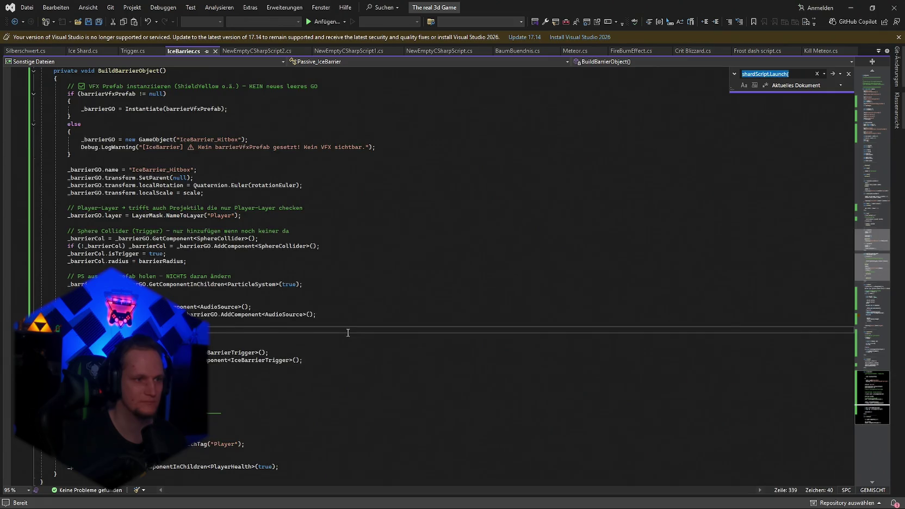
type("public void OnBarrierHit(GameObject instigator)")
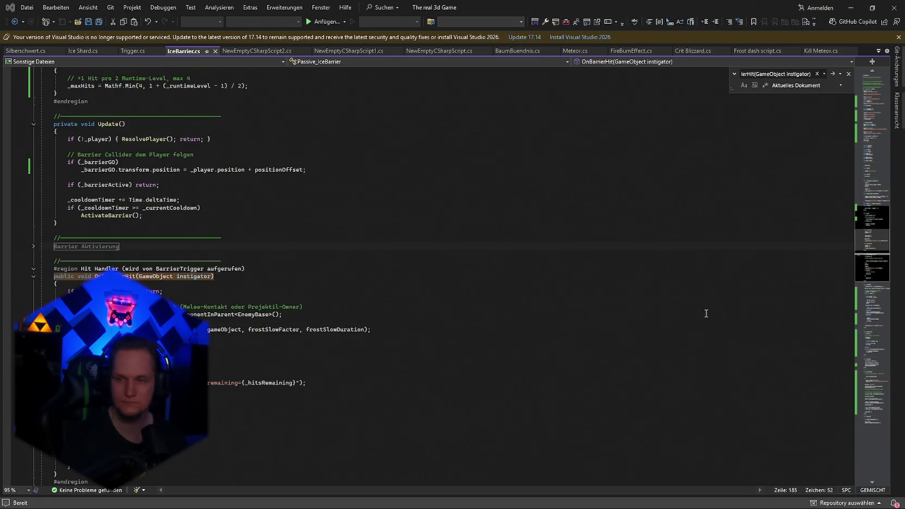
scroll(269, 298, "down", 2)
left_click(257, 293)
Step: Select the whole OnBarrierHit method, paste a per-hit cooldown version, then undo it
left_click(54, 231)
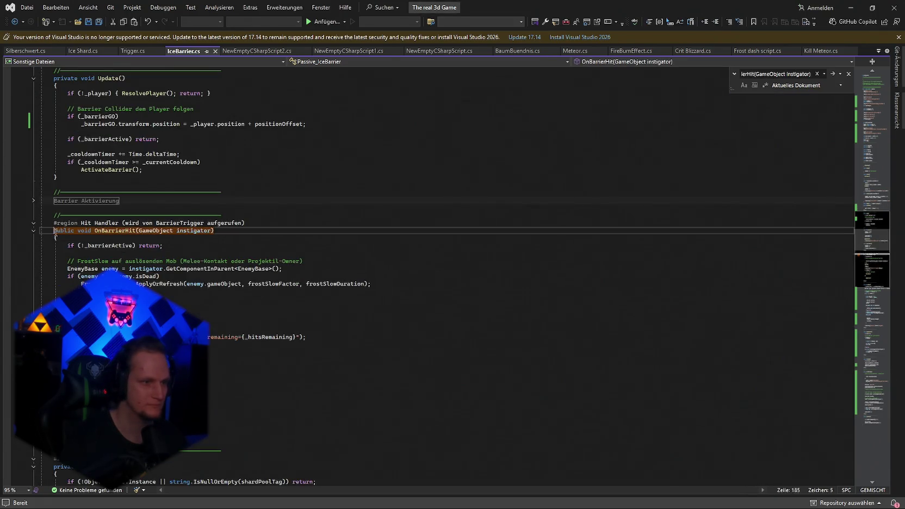
left_click(70, 429, "shift")
key("ctrl+v")
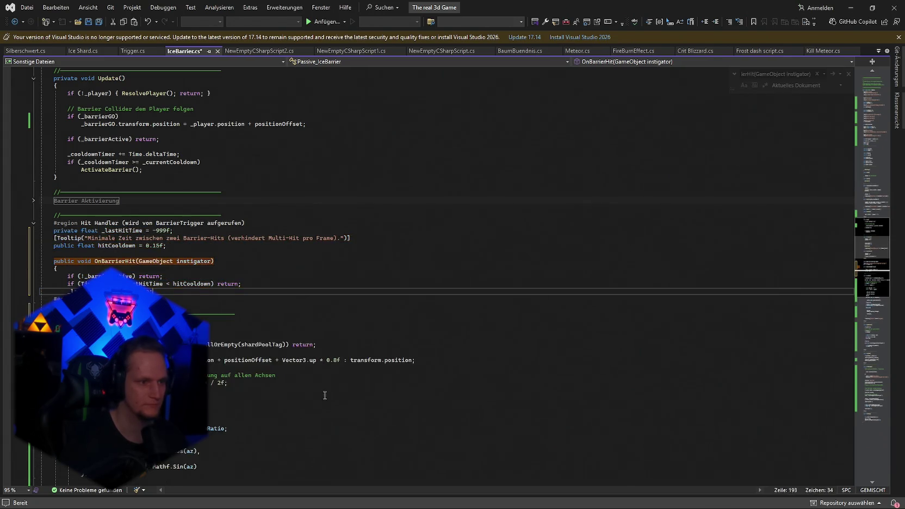
key("ctrl+z")
left_click(393, 353)
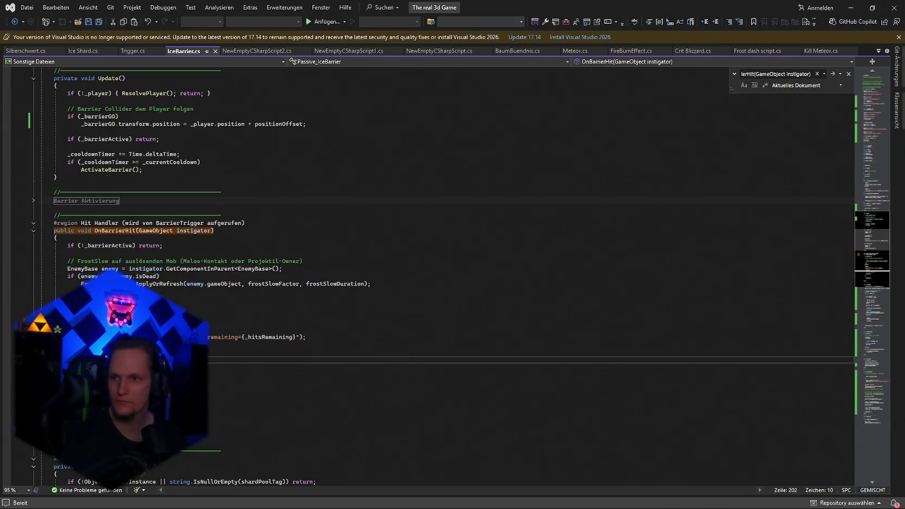